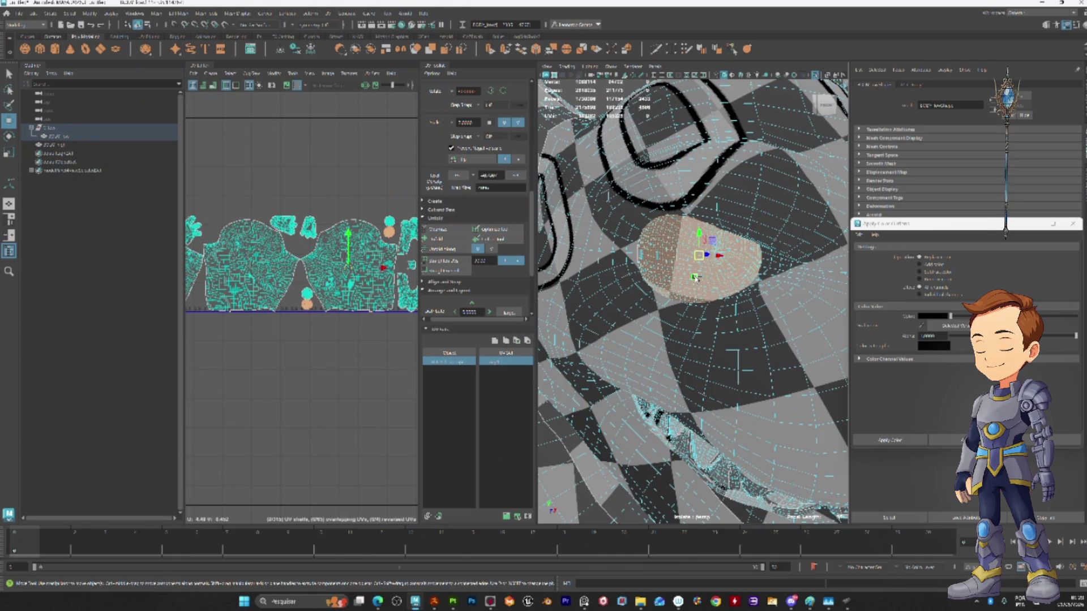
- Hide the last outliner item and frame the whole white creature mesh in the Maya viewport
key(Delete)
key(f)
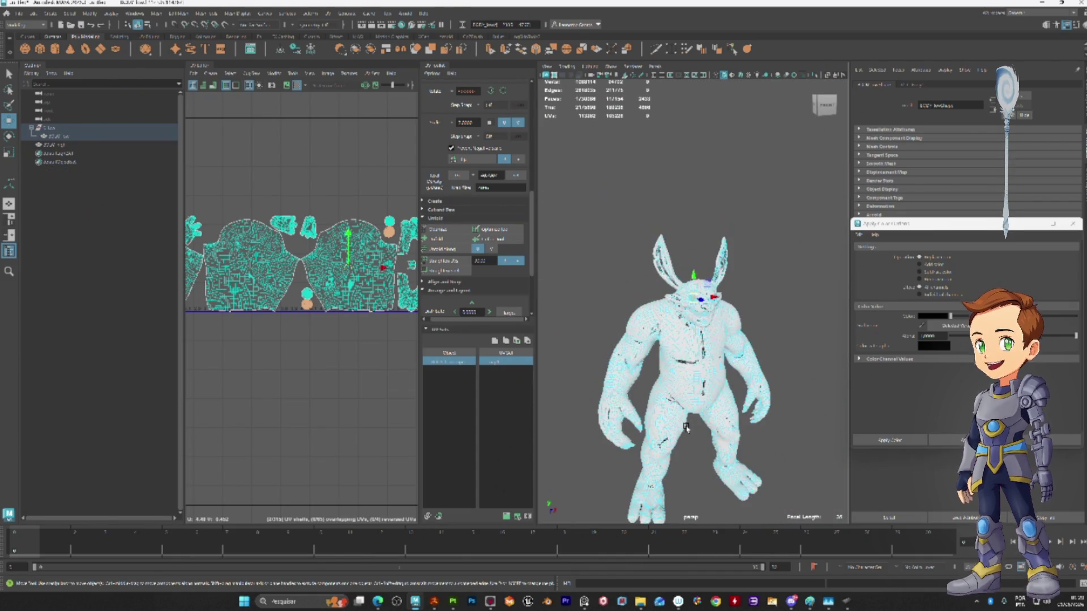
- Switch to ZBrush and frame the whole rabbit sculpt, small and centred in view
click(434, 603)
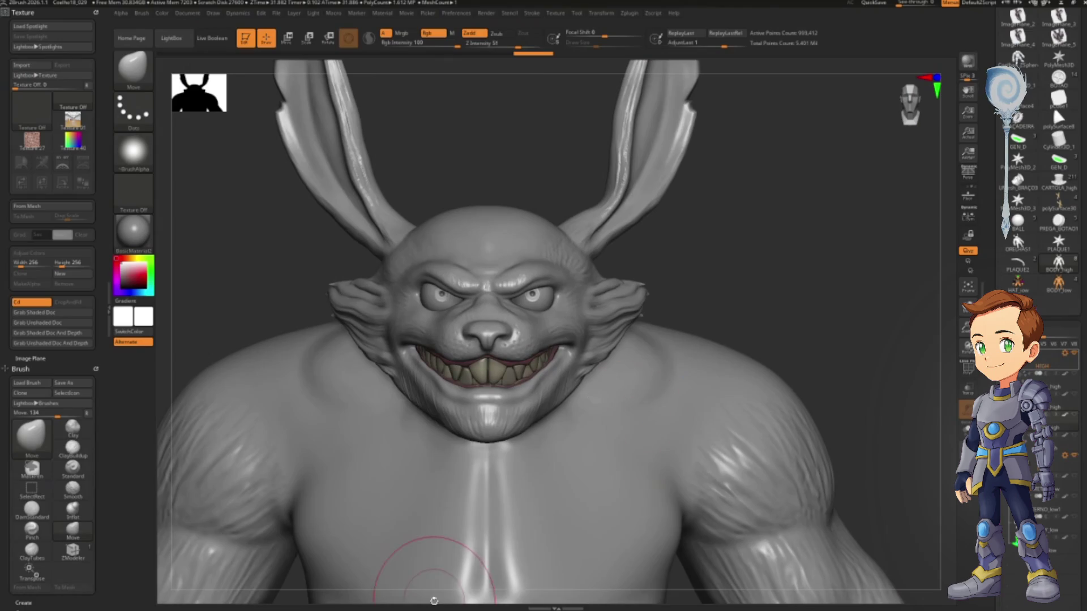
mouse_move(807, 337)
ctrl+right_down()
mouse_move(720, 342)
mouse_move(752, 391)
ctrl+right_up()
alt+right_drag(793, 330, 692, 369)
key(f)
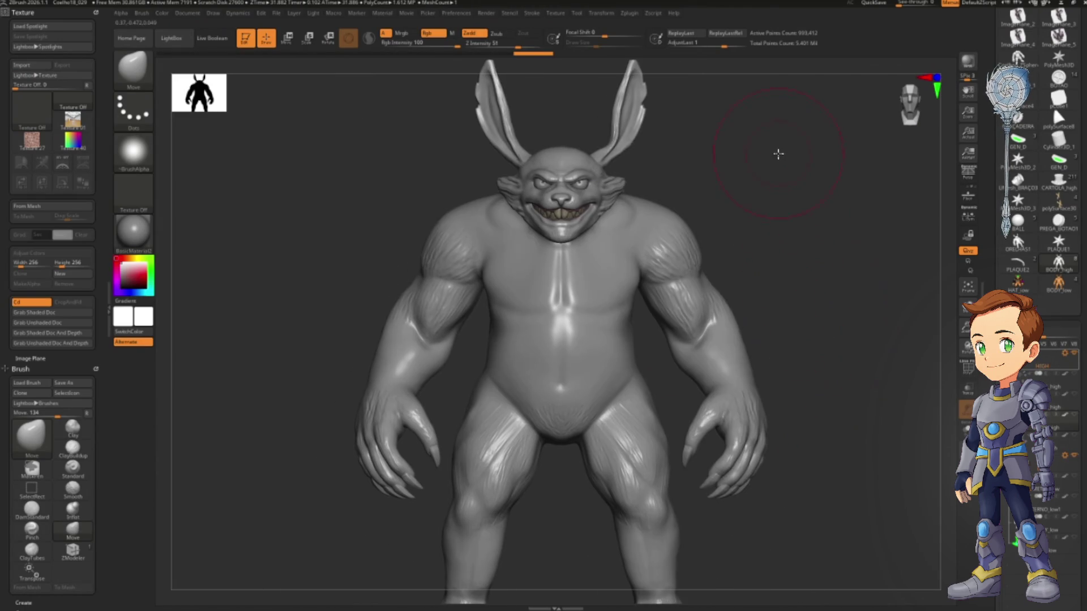
ctrl+right_drag(776, 153, 732, 283)
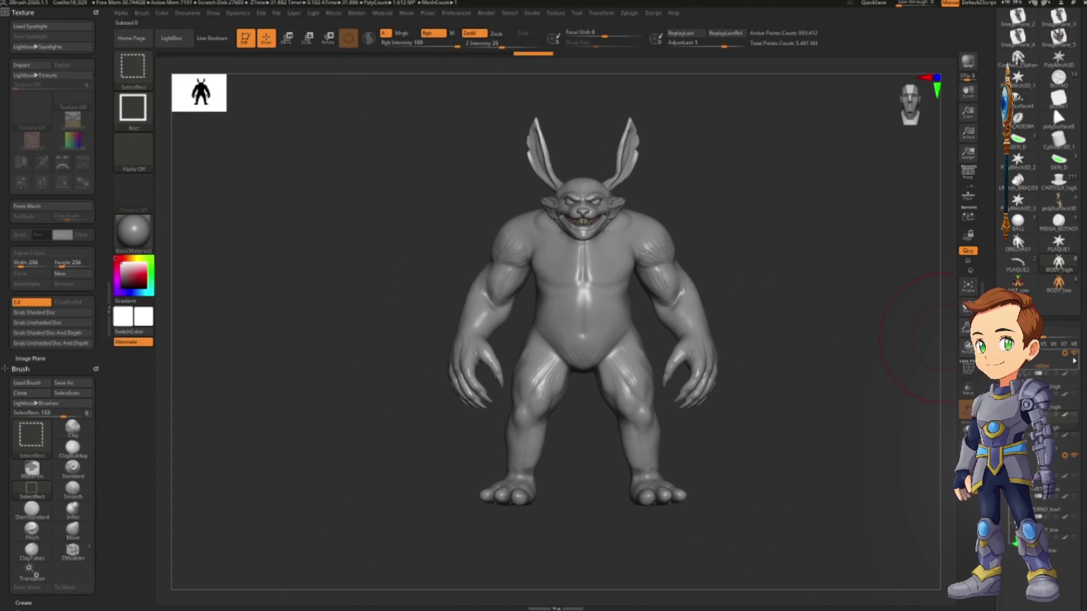
- Show all SubTools including hat and boots, make METAL_high active, orbit, then bring up the window switcher
ctrl+shift+click(1073, 359)
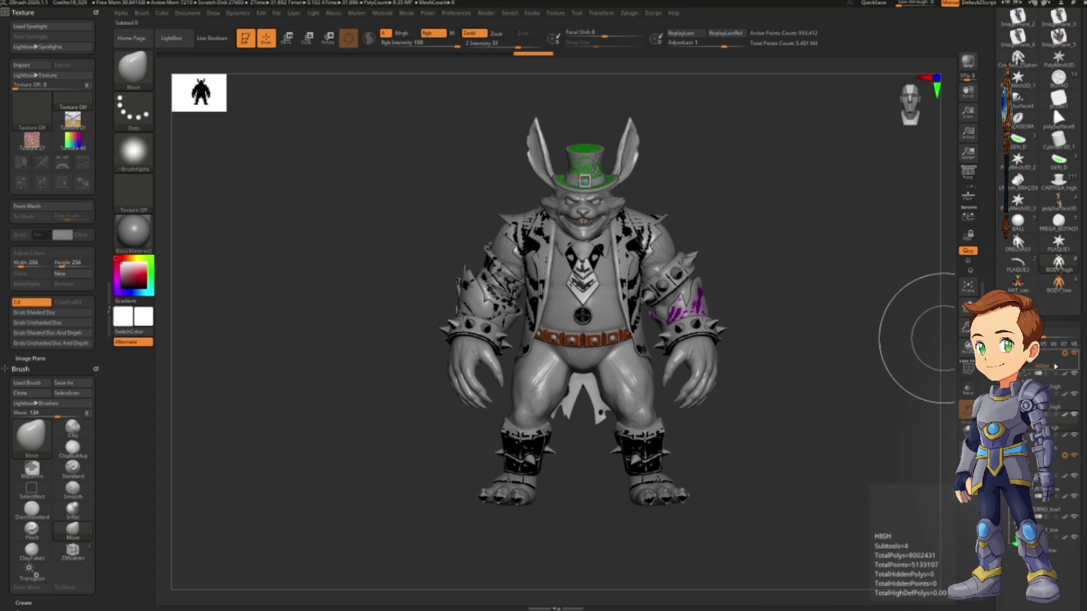
click(1071, 373)
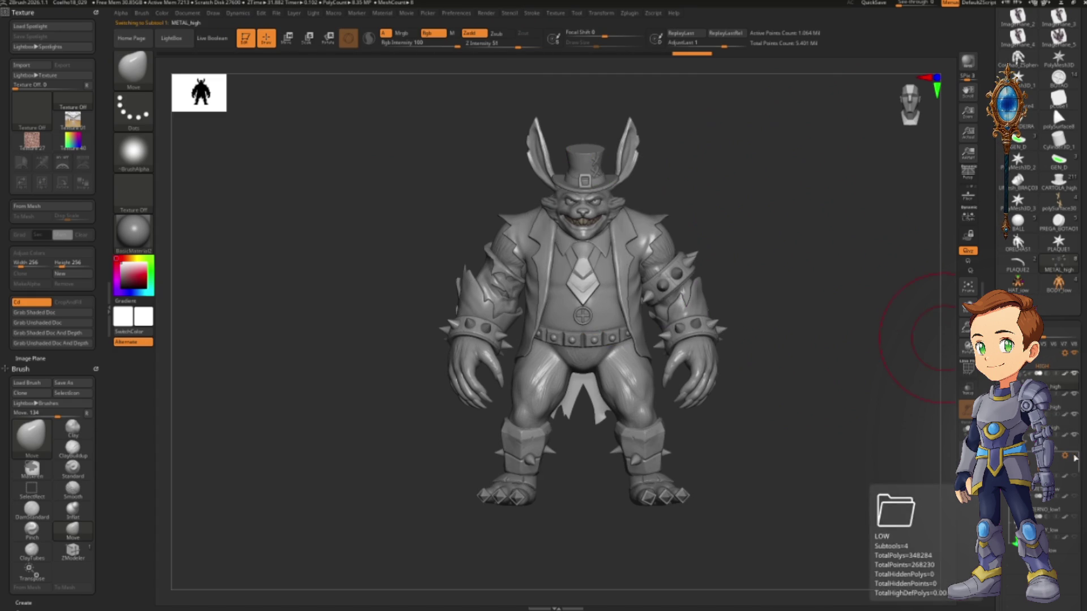
scroll(787, 288, up, 3)
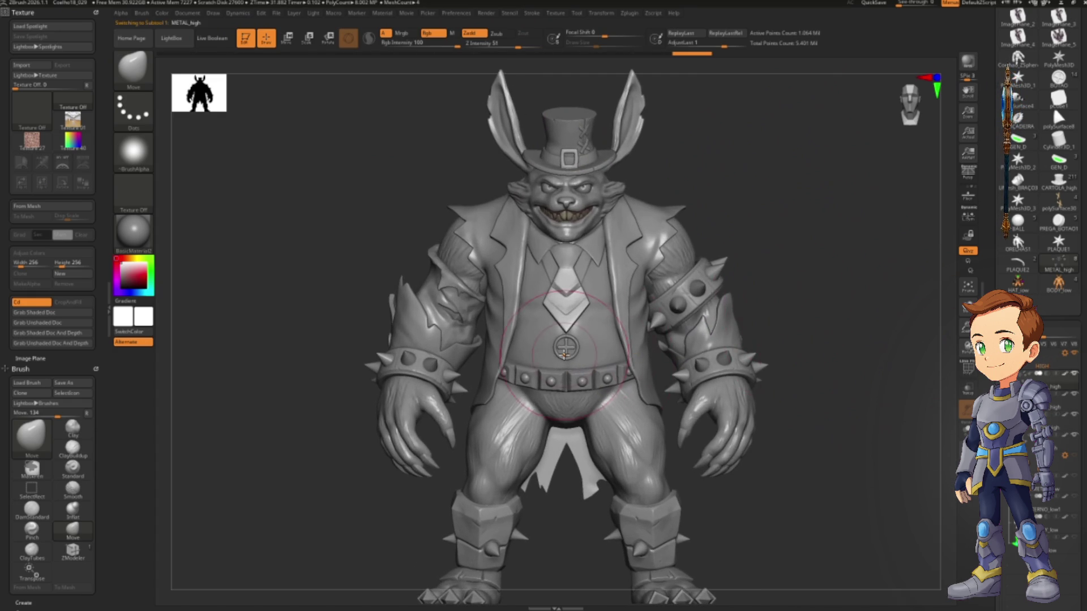
mouse_move(796, 294)
mouse_down()
mouse_move(551, 363)
mouse_move(534, 356)
mouse_up()
scroll(533, 357, down, 2)
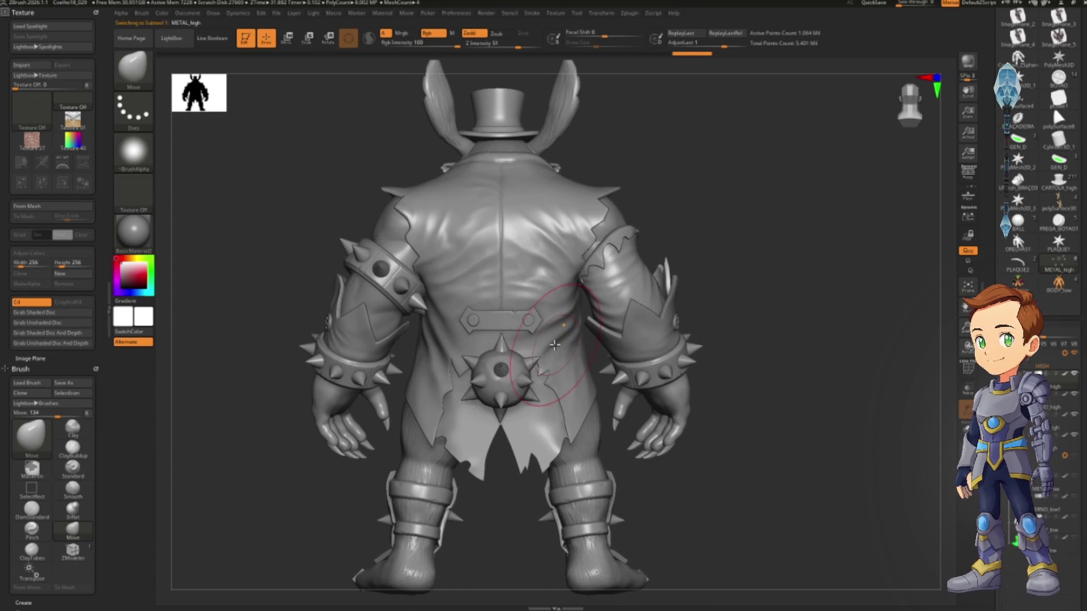
mouse_move(509, 343)
mouse_down()
mouse_move(681, 339)
mouse_move(586, 347)
mouse_move(600, 392)
mouse_move(555, 346)
mouse_move(512, 368)
mouse_move(546, 380)
mouse_move(532, 376)
mouse_move(542, 252)
mouse_up()
key(alt+Tab)
- Bring Substance 3D Painter to the front and rotate the environment light to brighten the rabbit
key(Tab)
key(Tab)
key(Tab)
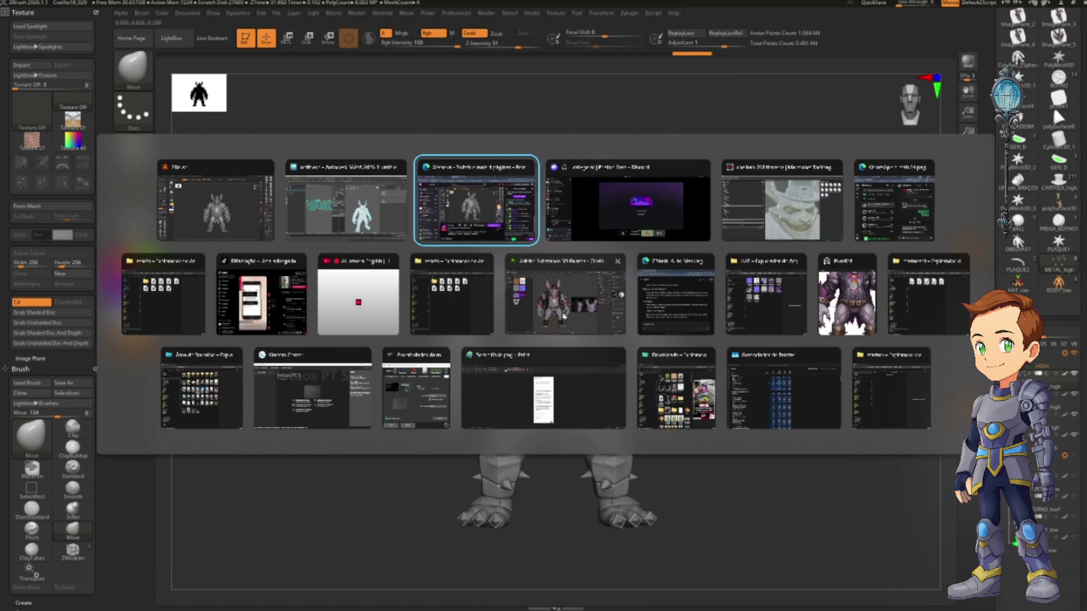
click(563, 316)
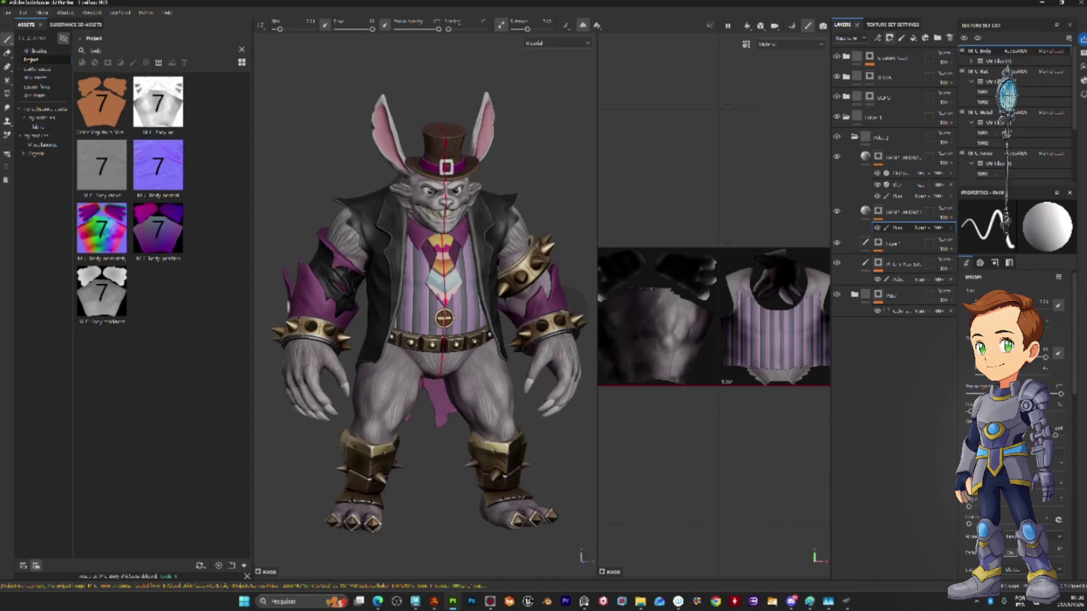
scroll(426, 306, up, 3)
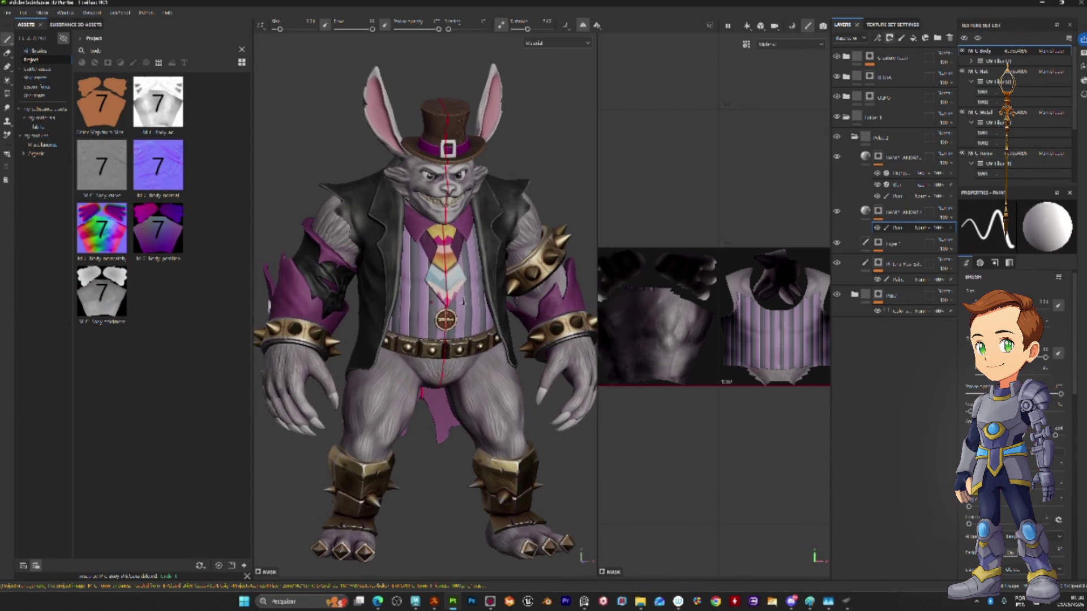
right_click(496, 317)
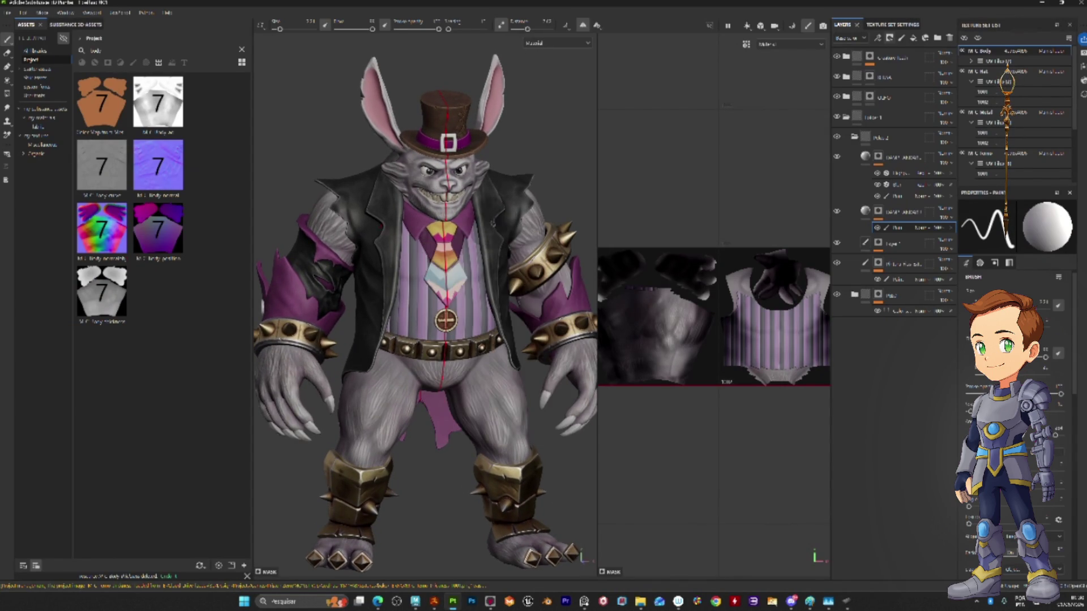
mouse_move(492, 224)
alt+mouse_down()
mouse_move(514, 266)
mouse_move(480, 306)
alt+mouse_up()
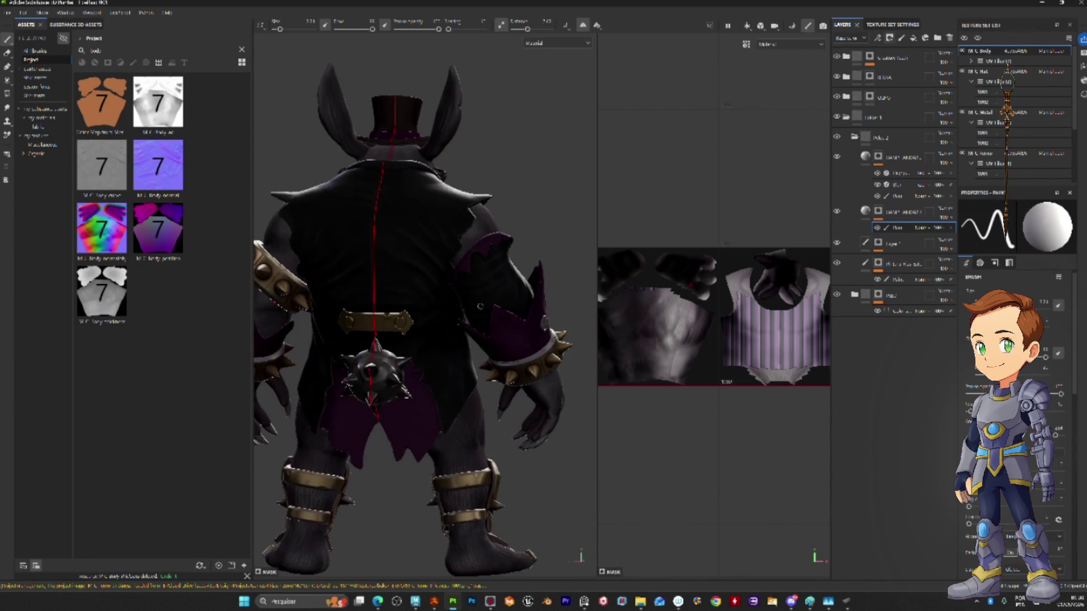
shift+right_drag(480, 306, 374, 303)
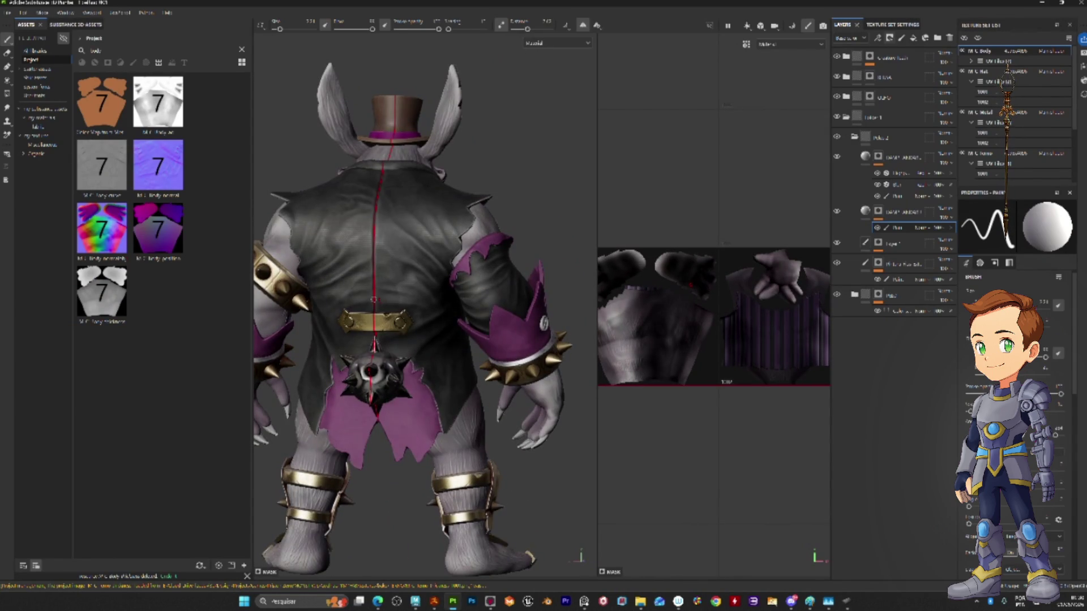
- Orbit and zoom around the textured rabbit to inspect its arm and back, briefly checking ZBrush
scroll(374, 300, up, 3)
scroll(371, 303, up, 2)
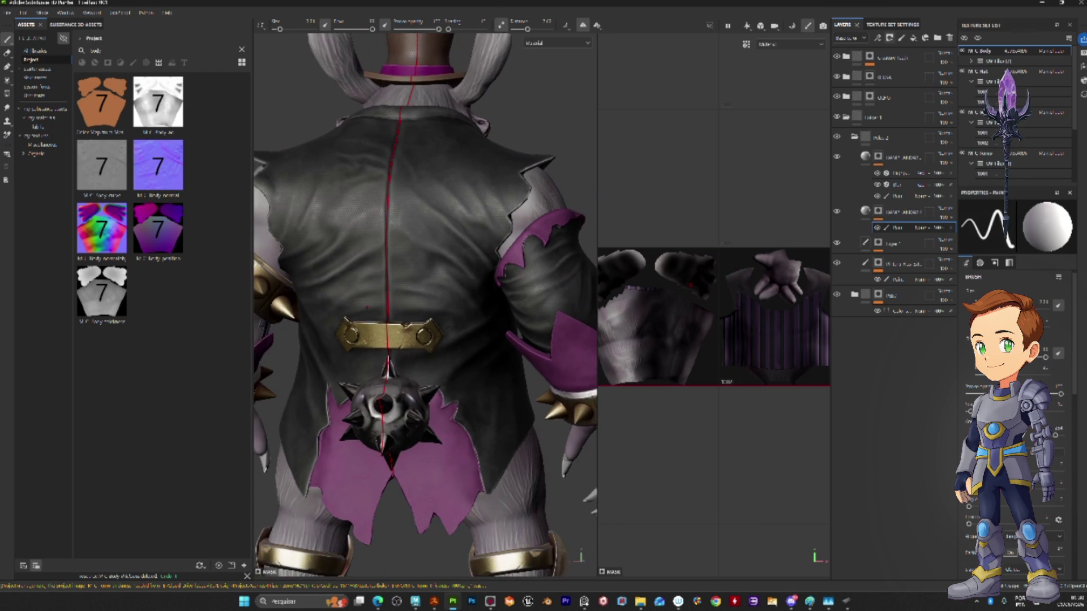
mouse_move(398, 408)
alt+mouse_down()
mouse_move(368, 408)
mouse_move(338, 345)
mouse_move(396, 347)
mouse_move(395, 315)
mouse_move(326, 315)
alt+mouse_up()
scroll(351, 396, down, 5)
alt+drag(464, 327, 428, 331)
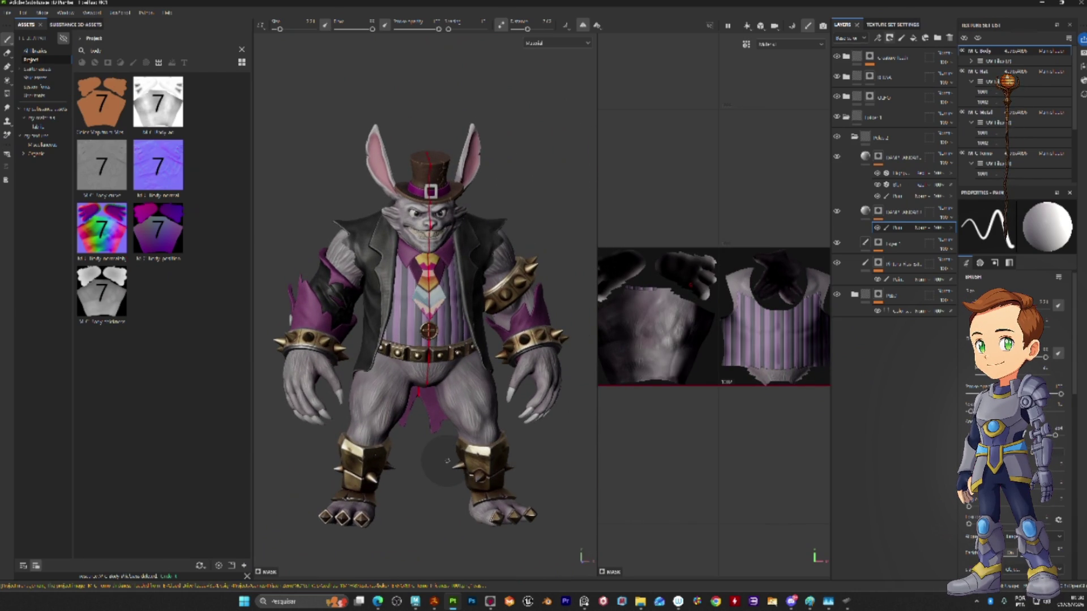
mouse_move(447, 460)
alt+mouse_down()
mouse_move(439, 373)
mouse_move(396, 374)
mouse_move(470, 373)
mouse_move(436, 369)
alt+mouse_up()
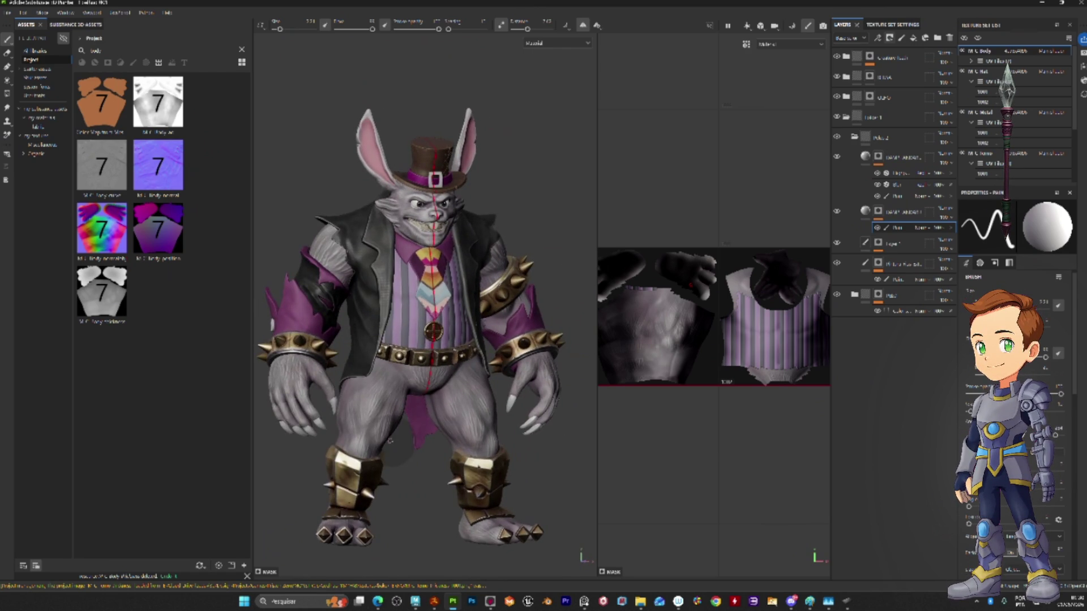
alt+drag(390, 440, 435, 475)
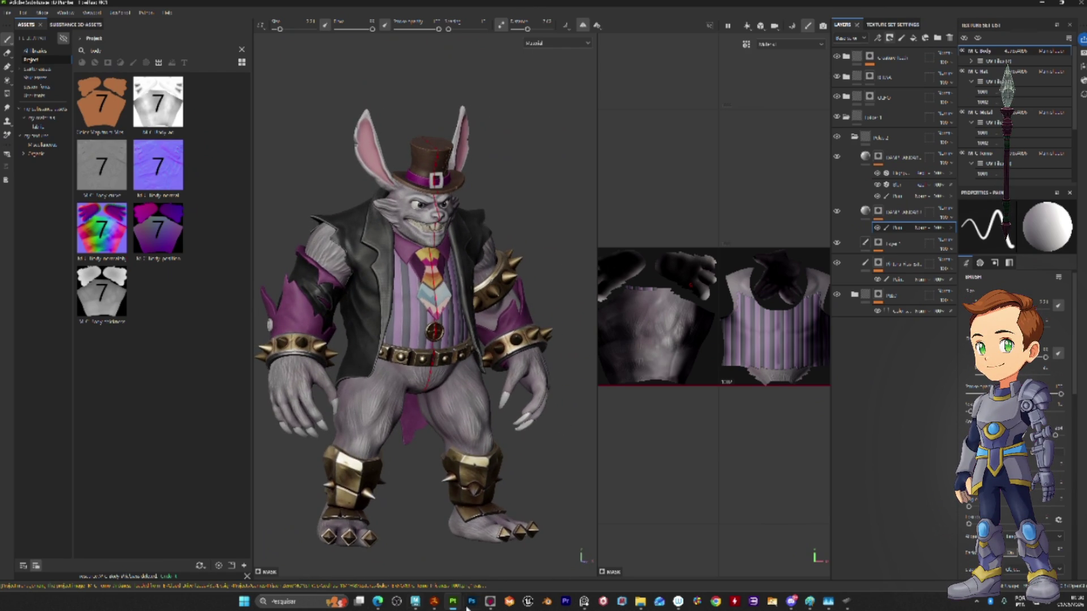
click(426, 603)
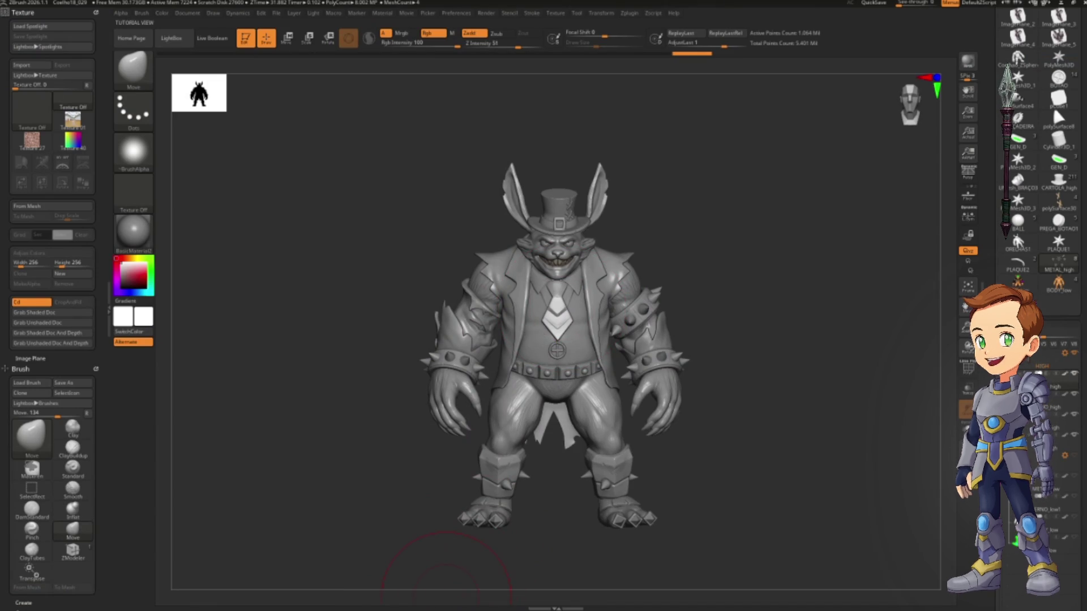
click(422, 602)
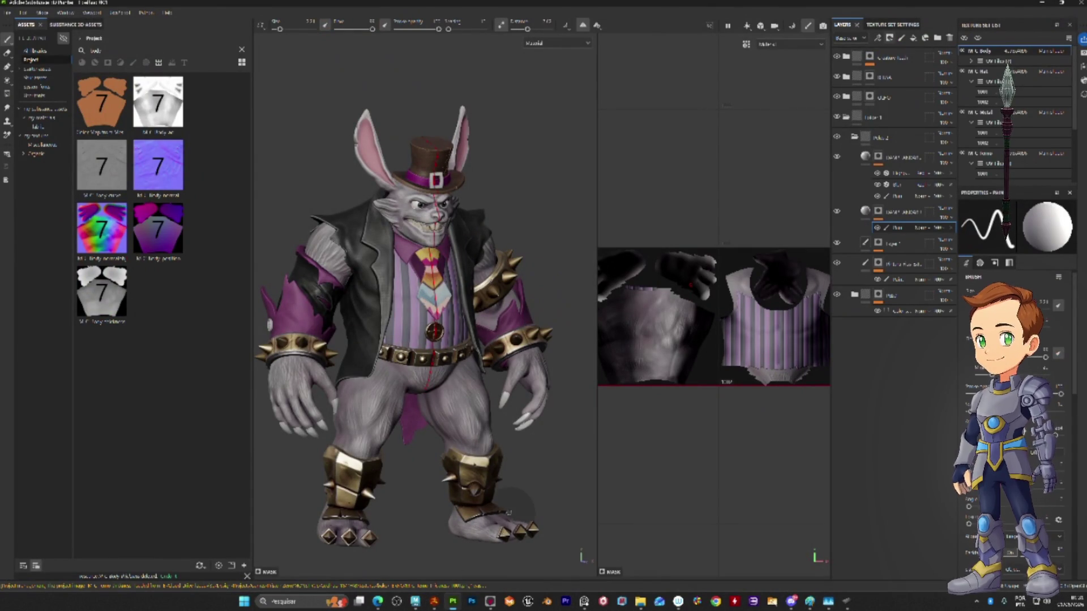
- Orbit the painted rabbit to a front view and inspect the side of its upper leg
alt+drag(452, 498, 478, 500)
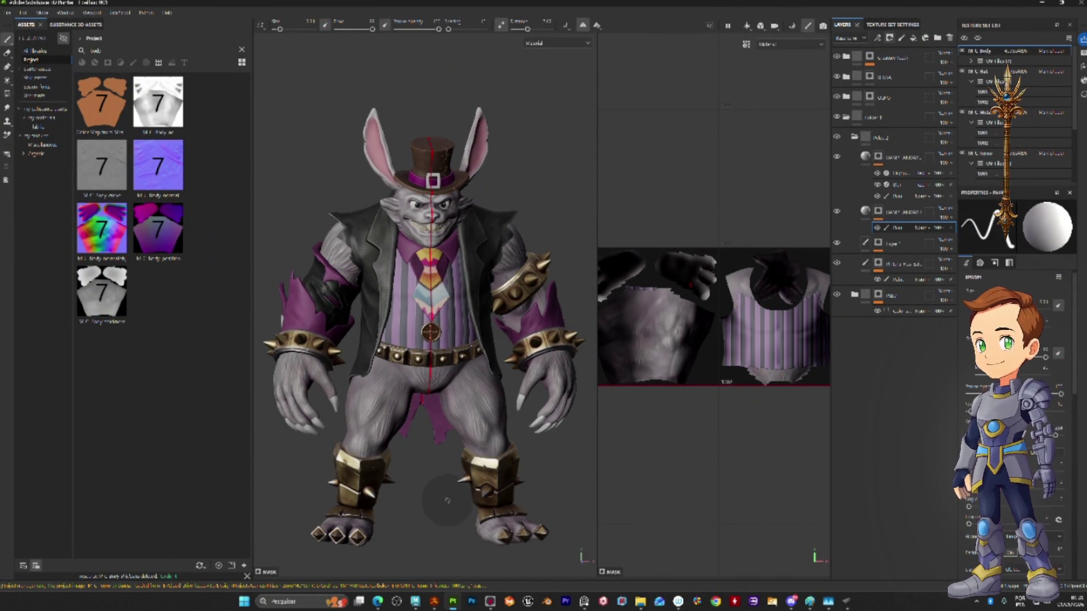
alt+drag(436, 491, 418, 458)
scroll(418, 458, up, 6)
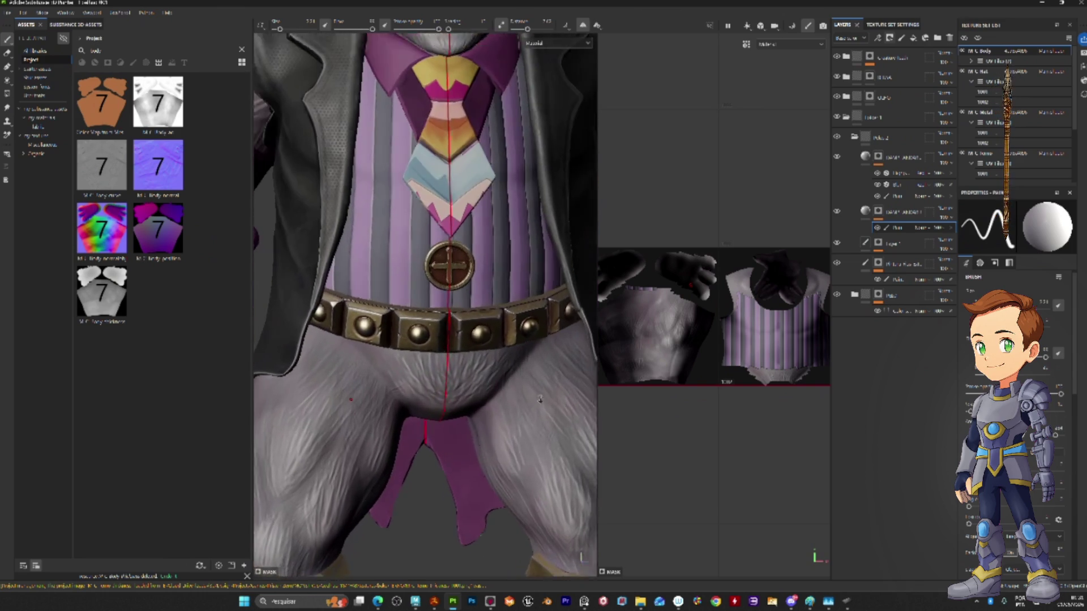
mouse_move(560, 357)
alt+mouse_down()
mouse_move(415, 332)
mouse_move(242, 347)
alt+mouse_up()
scroll(504, 339, up, 6)
scroll(493, 309, down, 5)
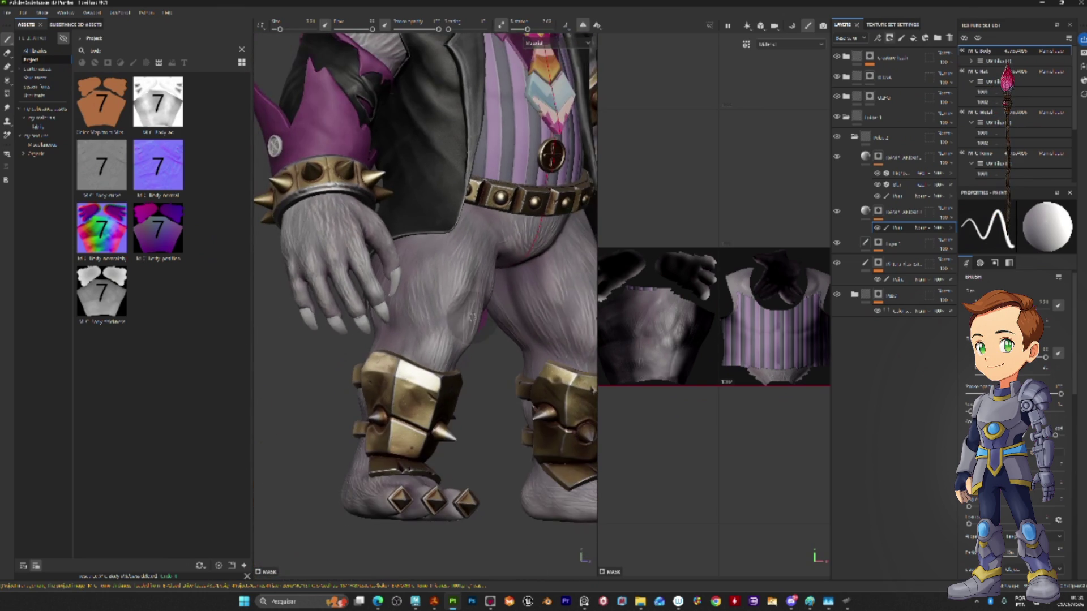
alt+drag(490, 309, 450, 313)
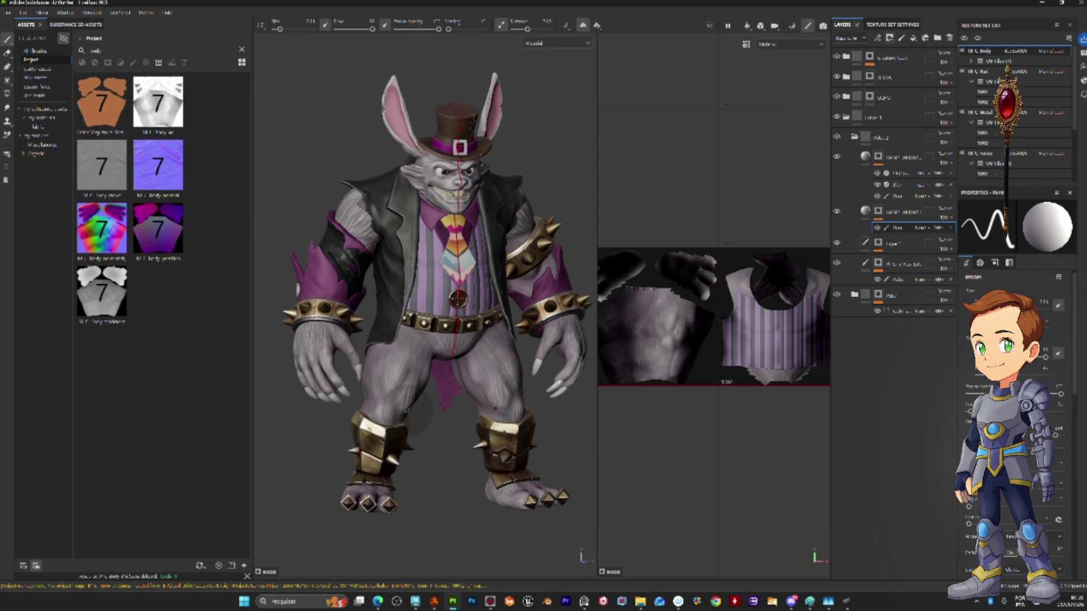
- Zoom in on the rabbit's head and hat, turn to its side, then switch to Marmoset Toolbag
scroll(376, 328, up, 5)
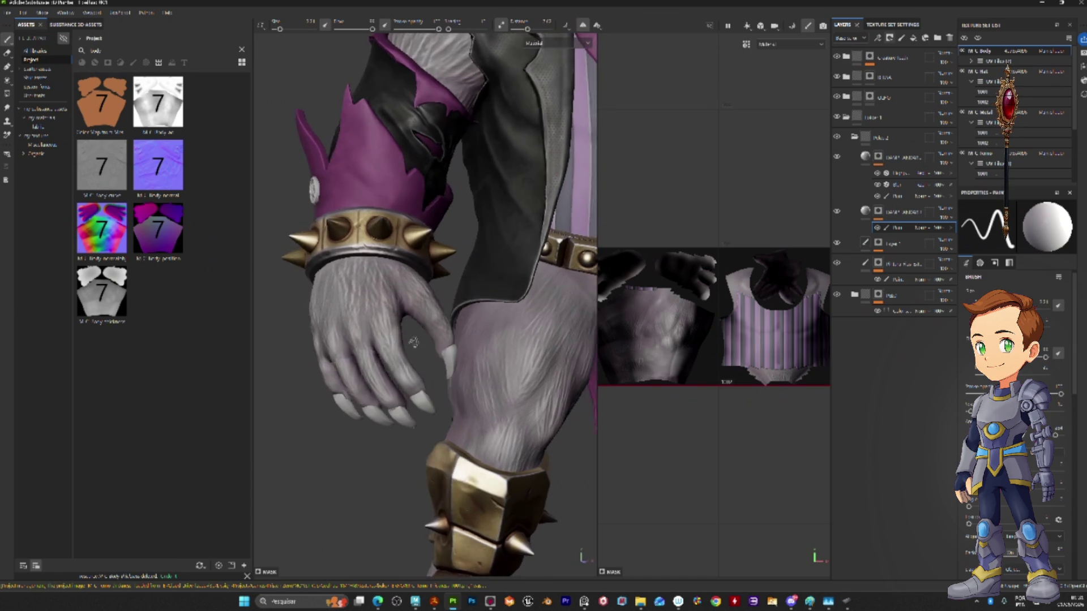
scroll(375, 328, up, 2)
scroll(396, 334, down, 4)
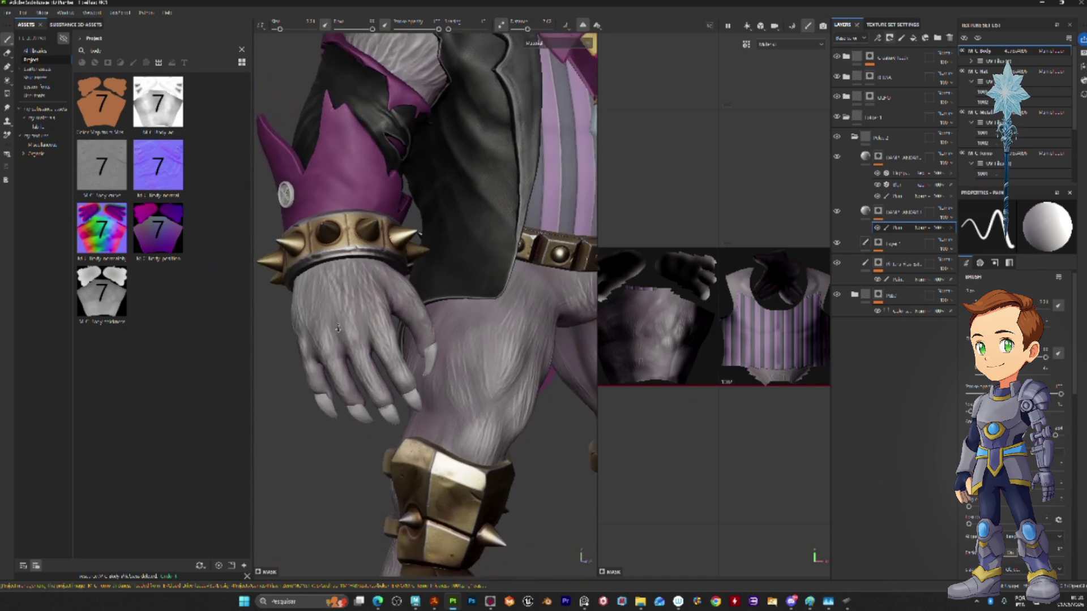
scroll(433, 343, up, 2)
scroll(434, 340, down, 5)
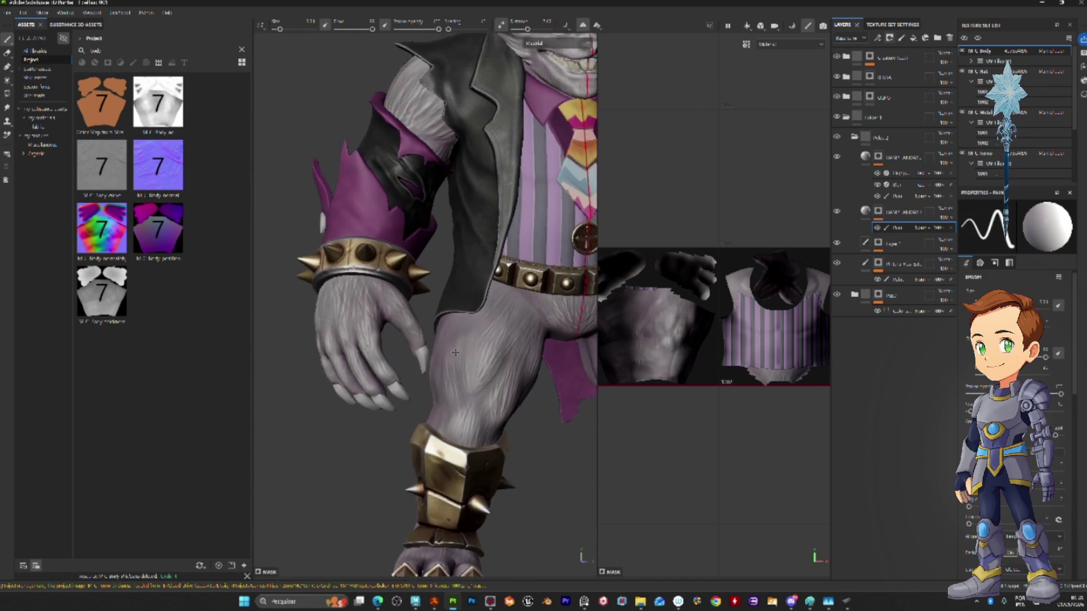
scroll(460, 374, down, 3)
scroll(561, 270, up, 6)
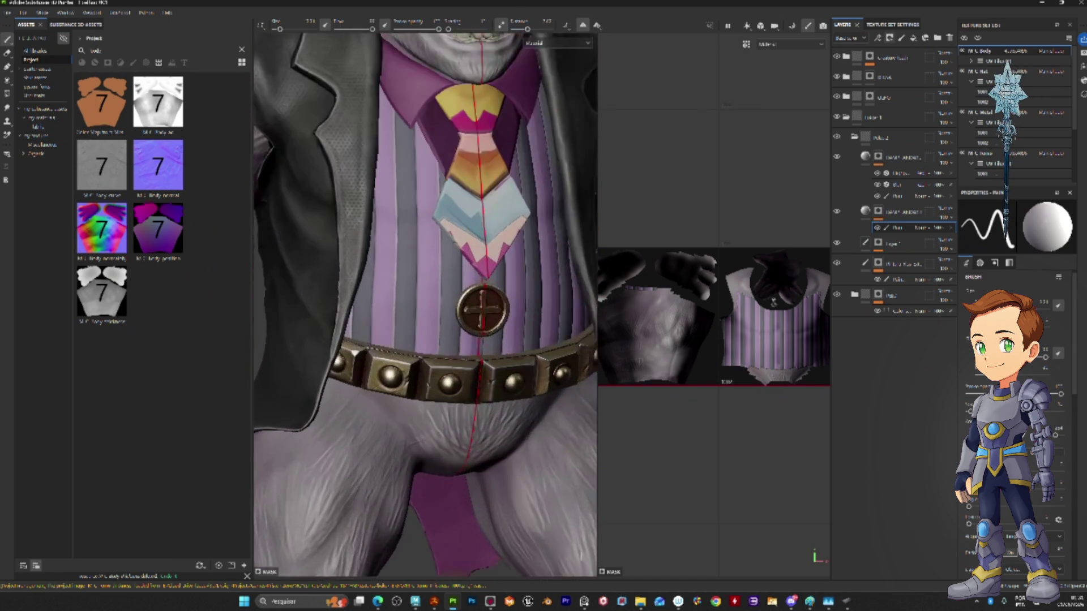
mouse_move(560, 270)
middle_down()
mouse_move(346, 423)
mouse_move(363, 244)
middle_up()
scroll(508, 339, down, 3)
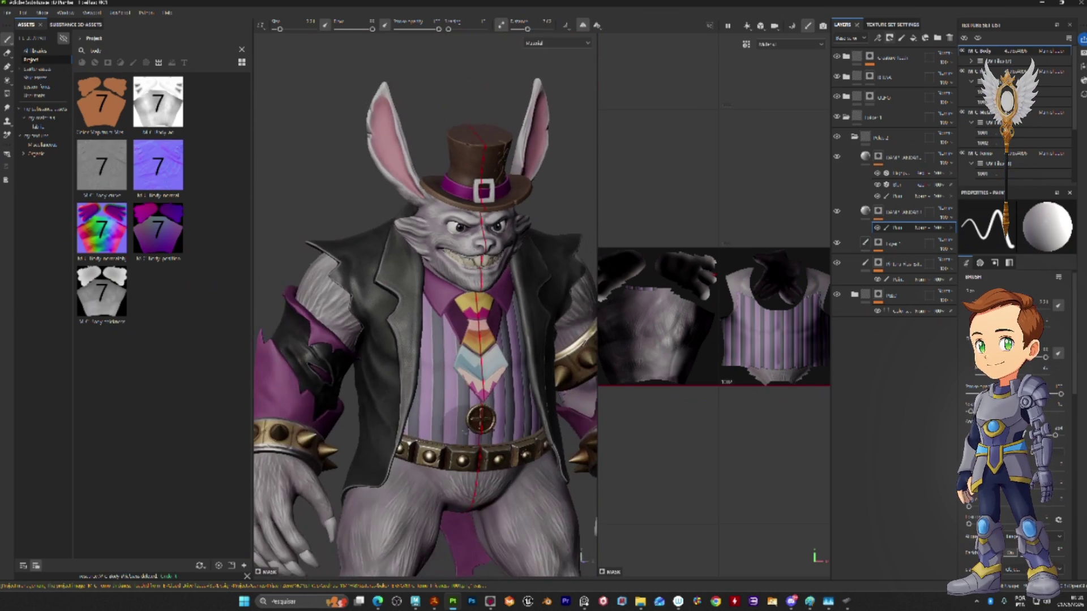
scroll(508, 340, up, 1)
scroll(509, 340, down, 5)
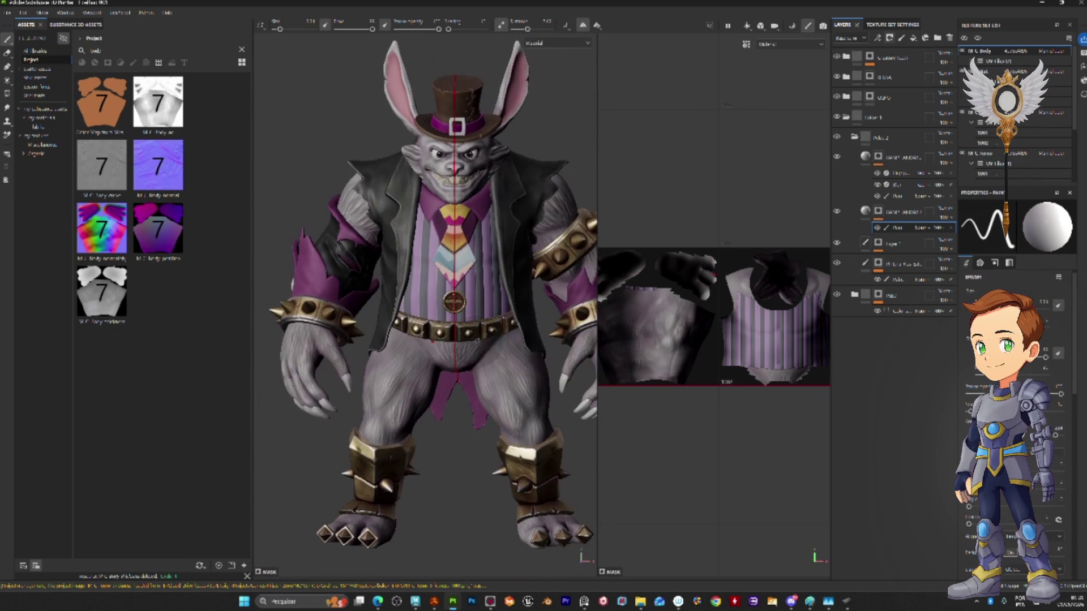
mouse_move(497, 340)
alt+mouse_down()
mouse_move(467, 337)
mouse_move(530, 498)
alt+mouse_up()
scroll(467, 337, down, 2)
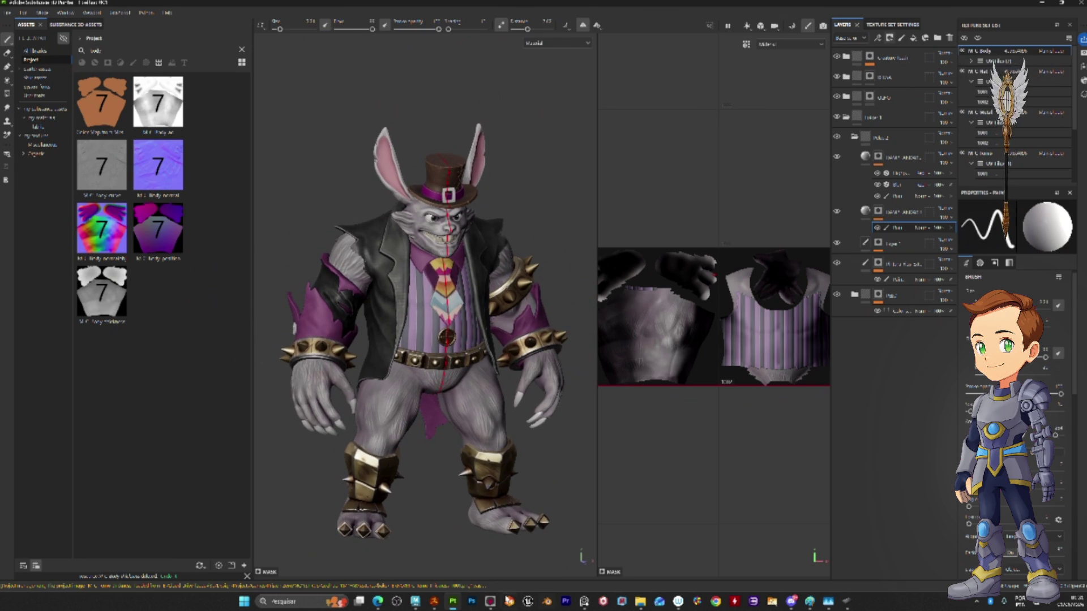
click(490, 605)
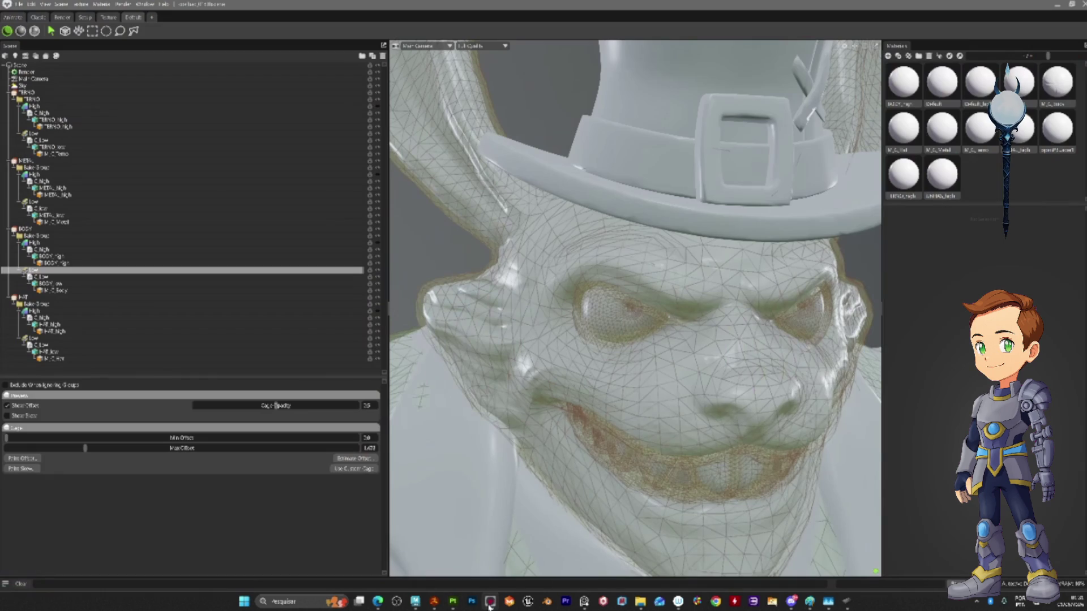
click(415, 602)
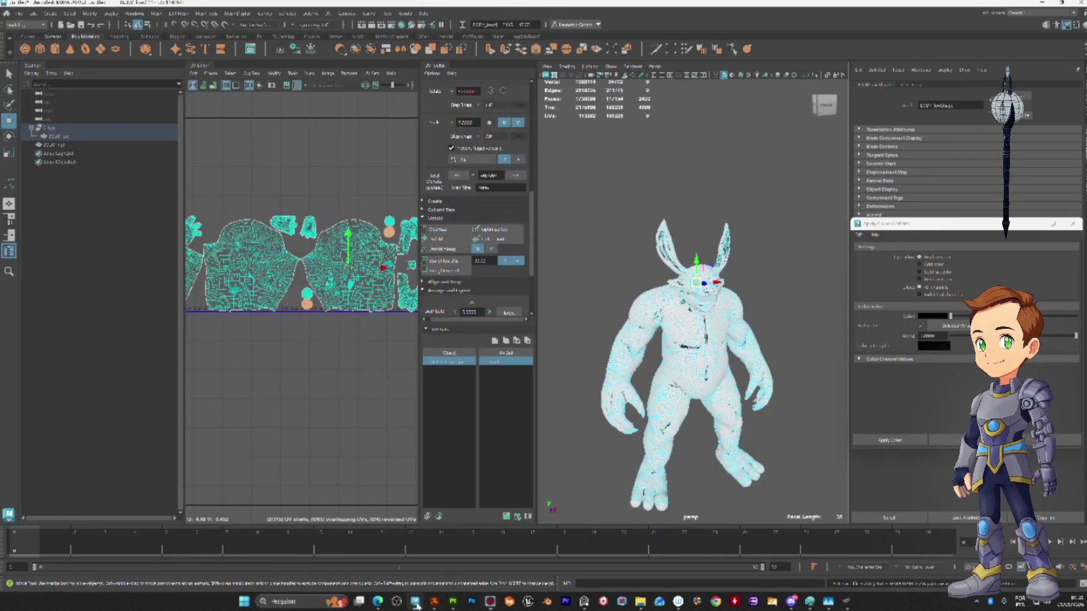
scroll(757, 255, up, 3)
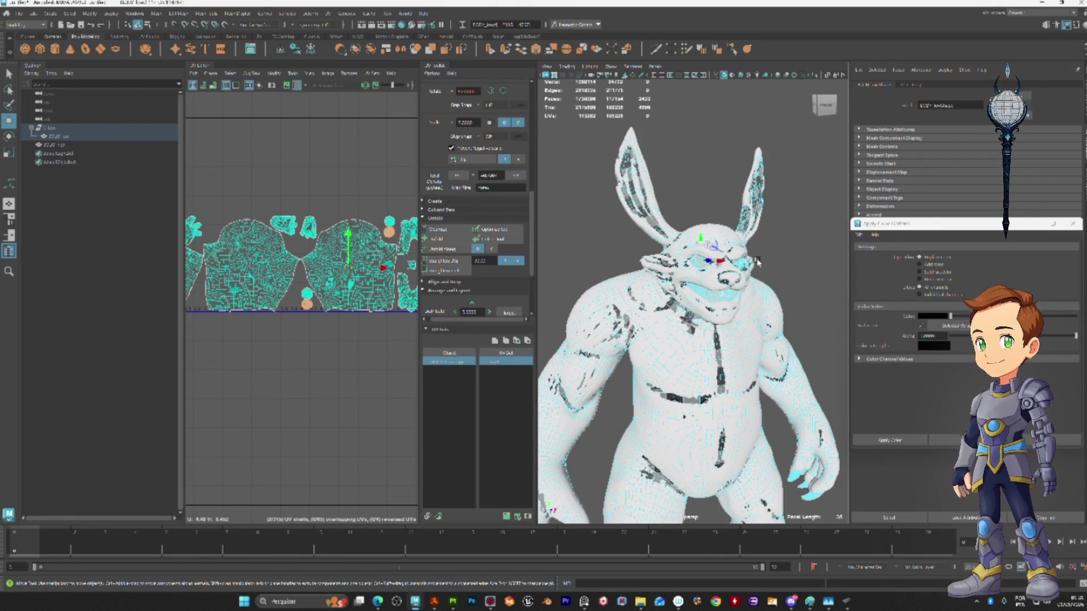
scroll(757, 259, down, 3)
scroll(757, 260, up, 5)
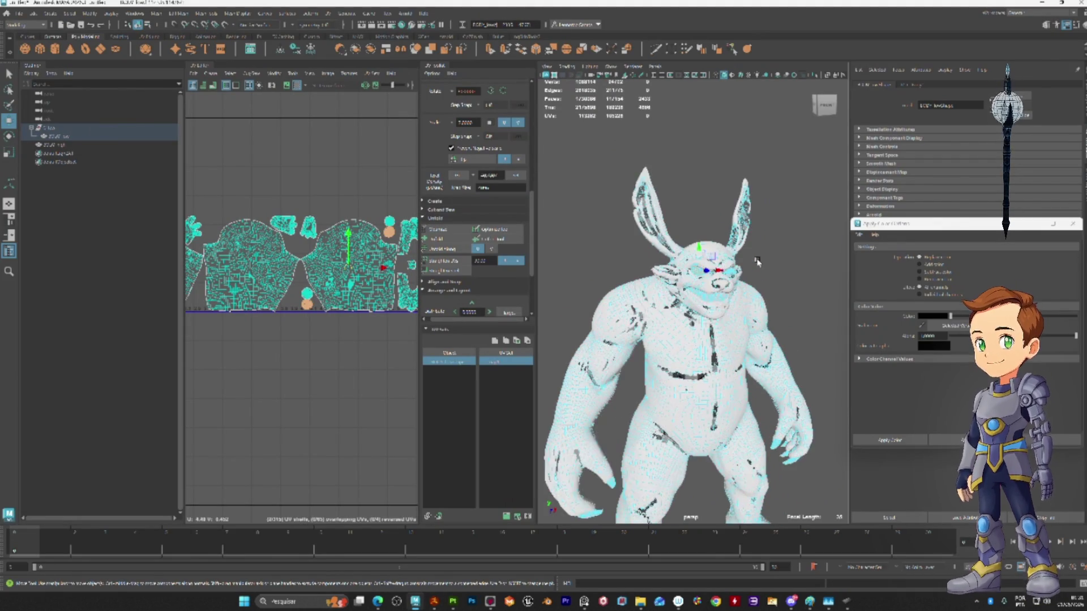
scroll(748, 270, down, 3)
scroll(739, 275, up, 6)
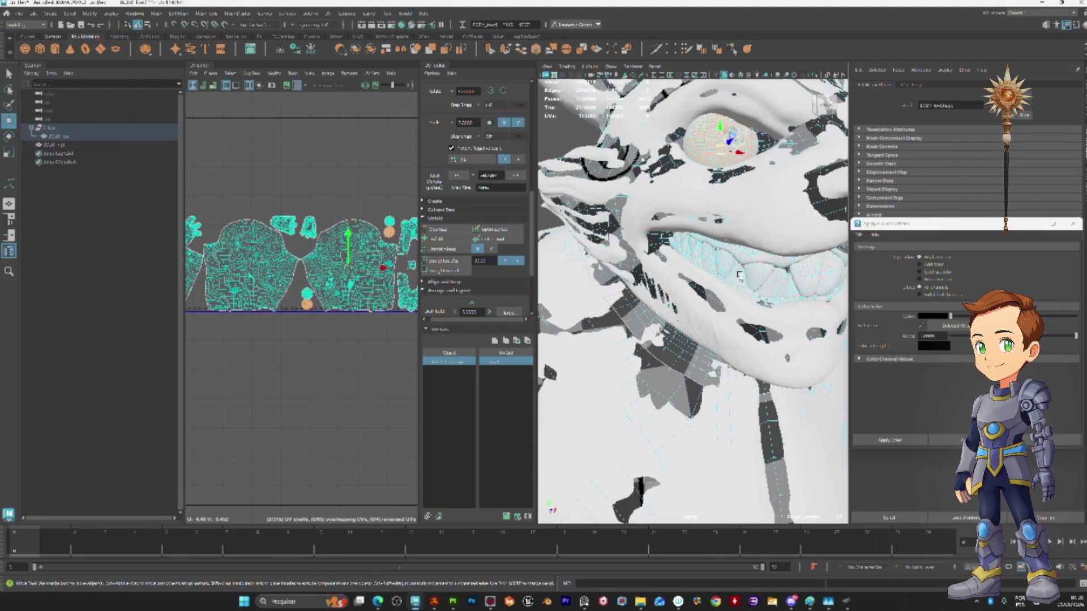
scroll(740, 276, down, 3)
scroll(732, 317, up, 6)
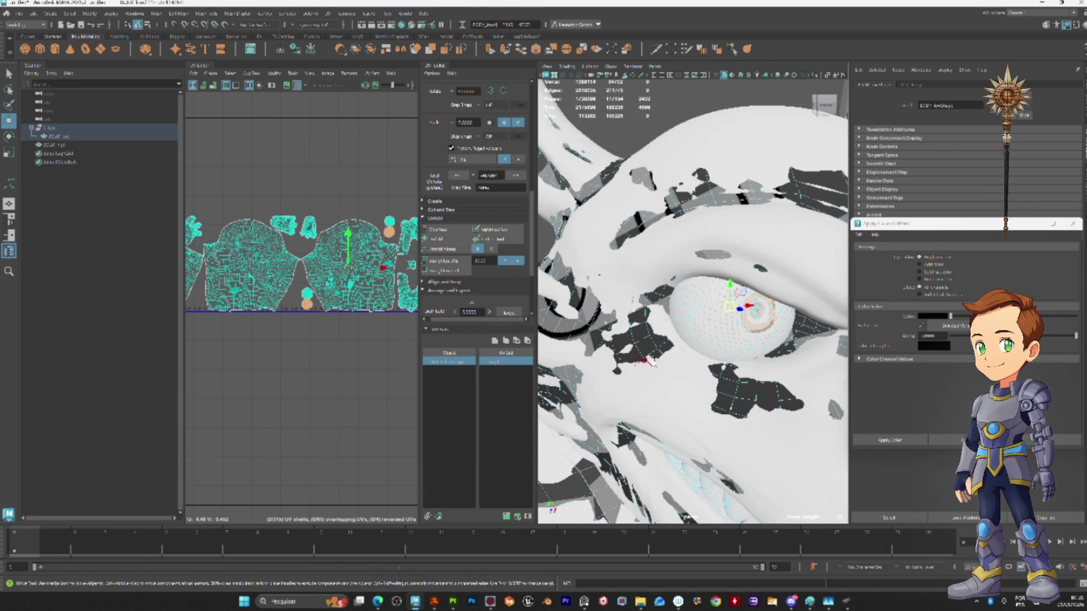
scroll(733, 329, up, 3)
scroll(733, 328, down, 6)
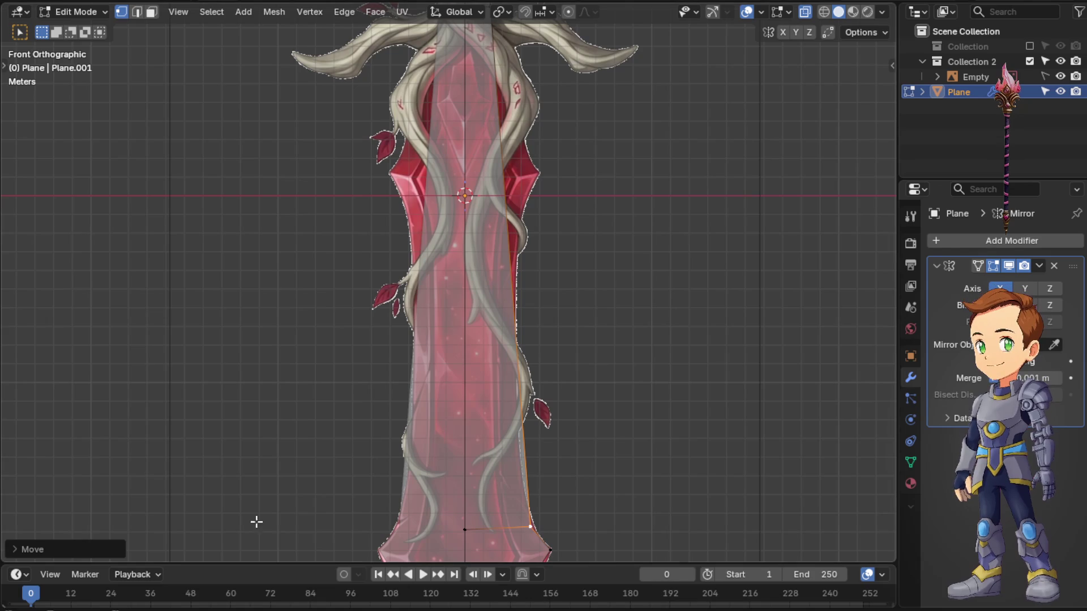
- Add an edge loop across the upper blade and pull its outer point out to the blade edge
scroll(448, 238, up, 2)
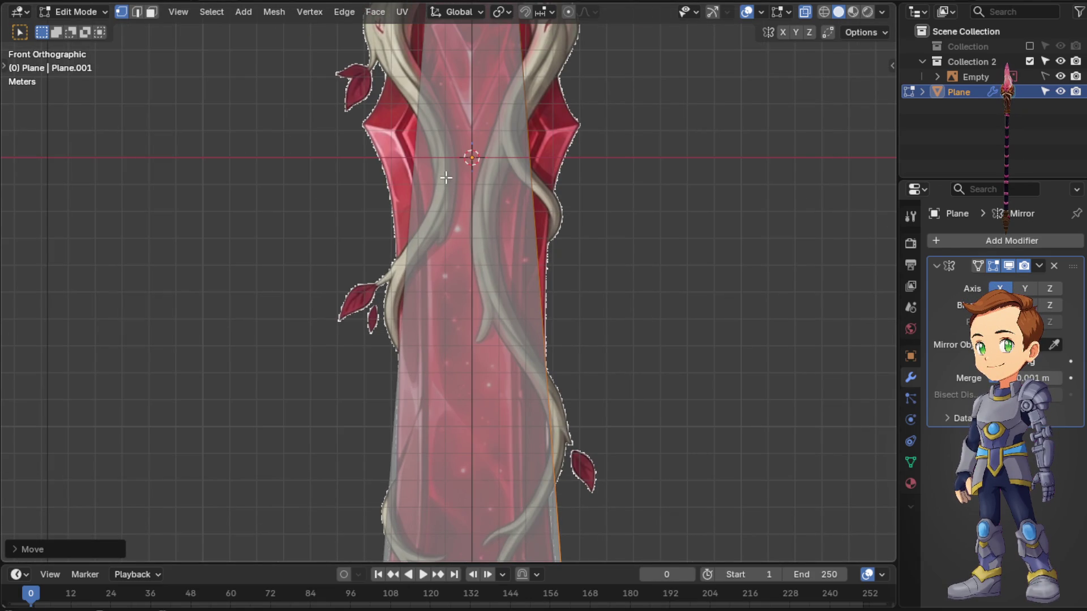
key(ctrl+r)
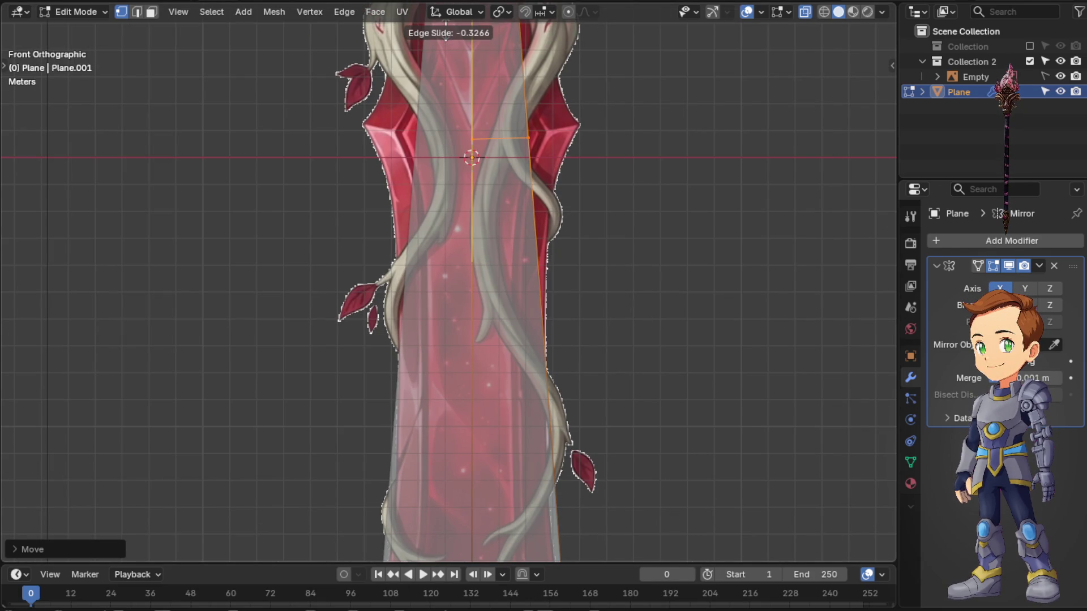
click(446, 25)
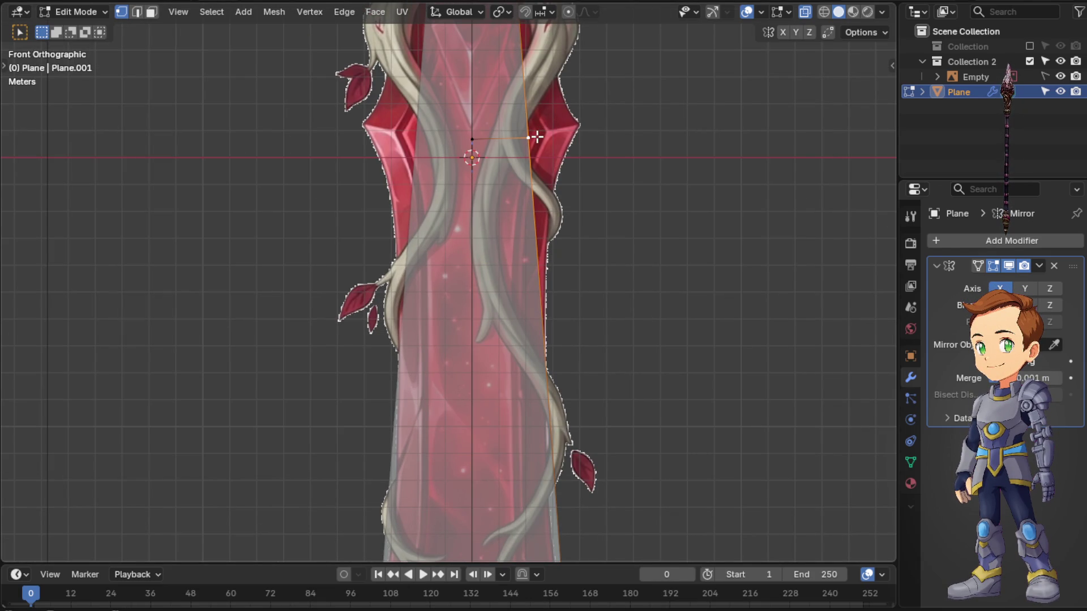
mouse_move(537, 136)
mouse_down()
mouse_move(544, 121)
mouse_move(583, 125)
mouse_up()
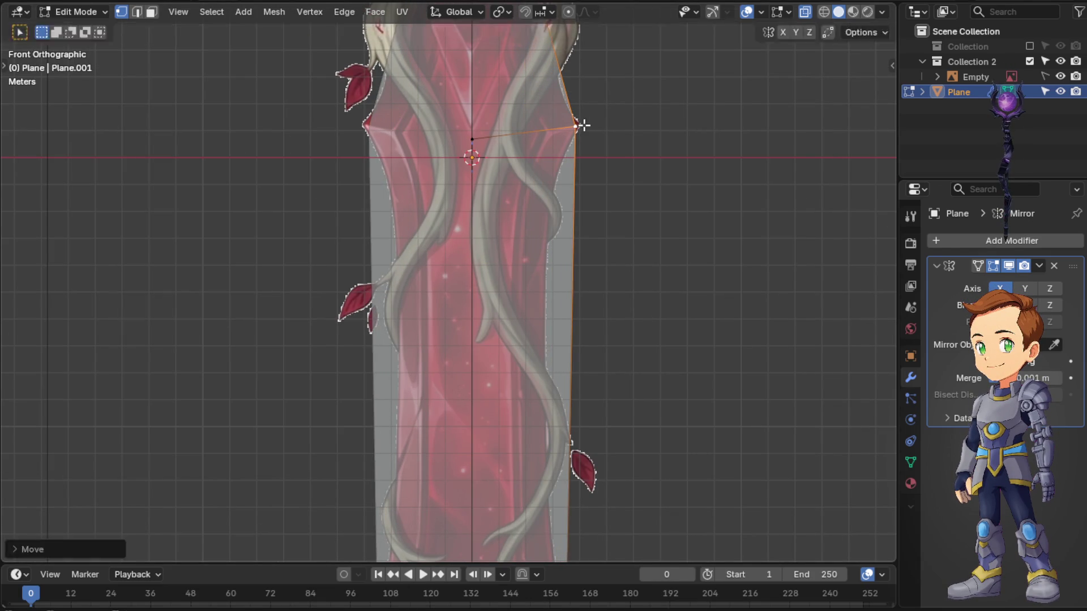
drag(477, 141, 477, 132)
scroll(562, 260, down, 2)
scroll(562, 271, up, 1)
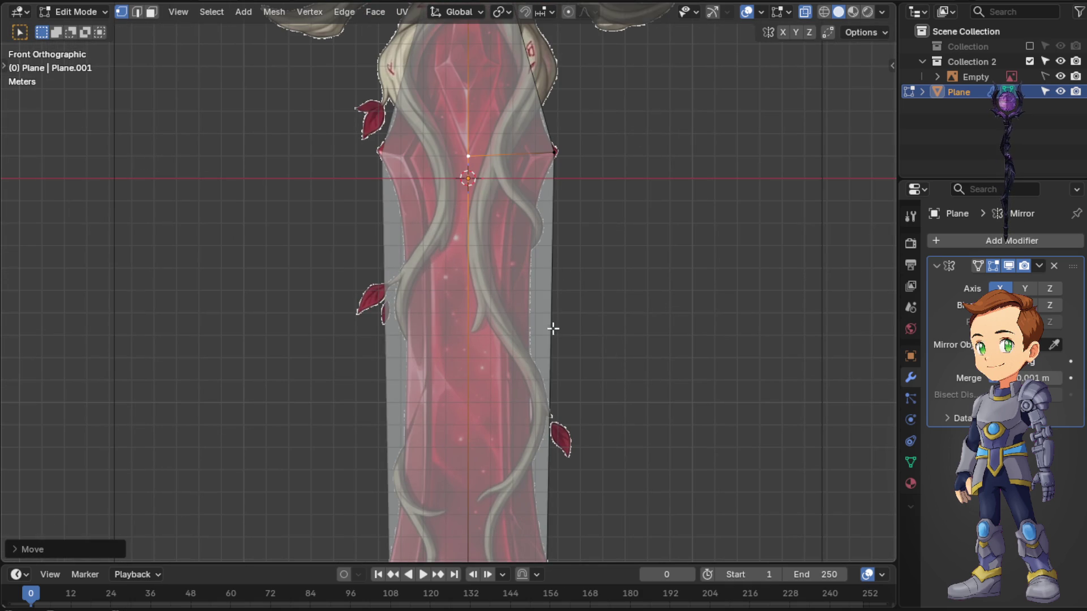
- Add a second loop lower on the blade, fit its outer point, and slide it further down
key(ctrl+r)
click(534, 347)
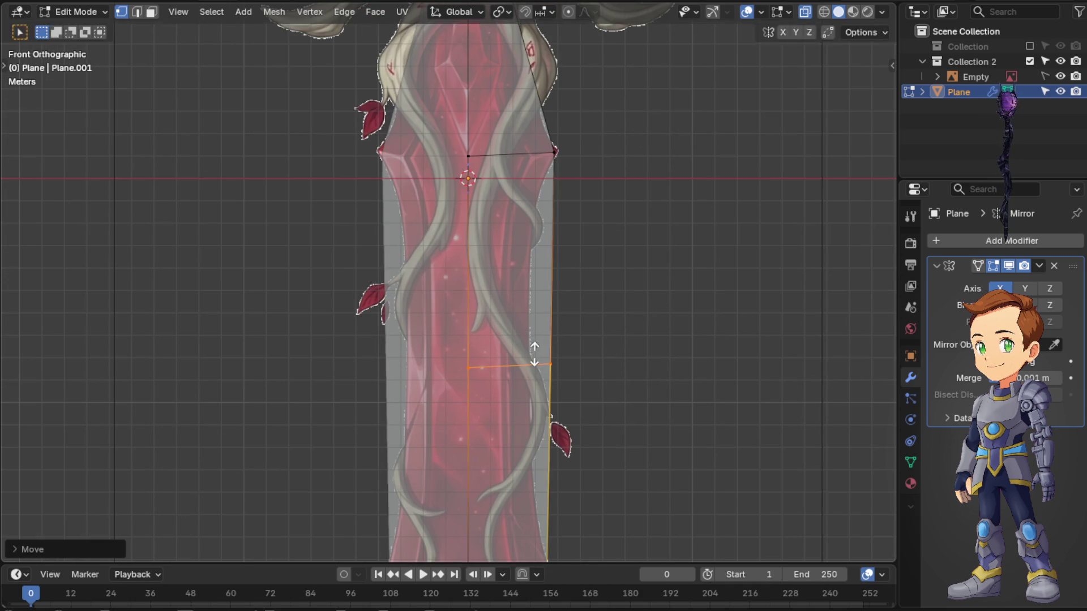
click(550, 383)
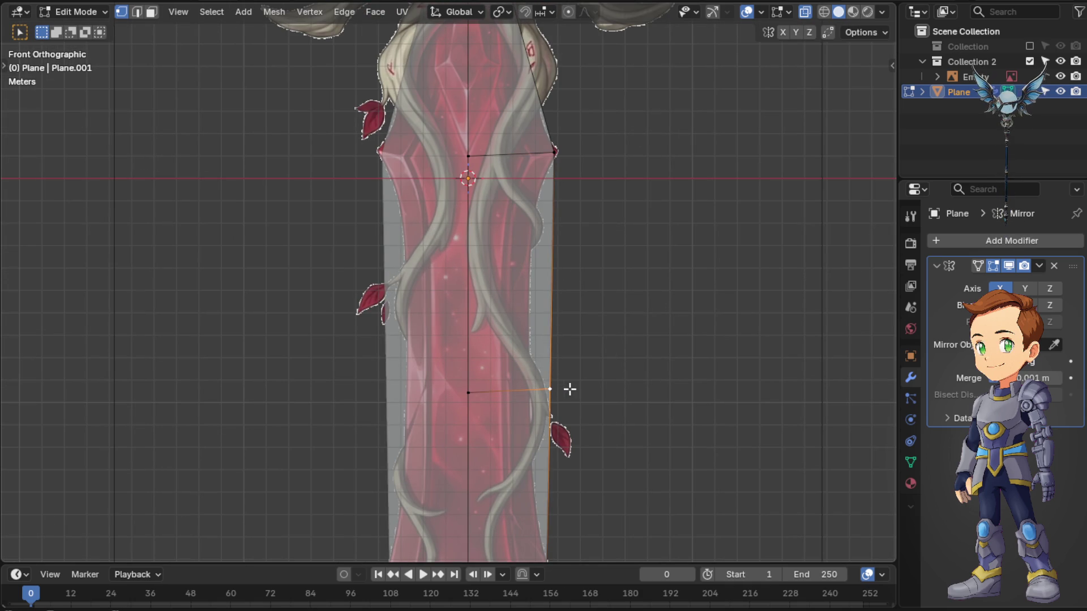
key(g)
click(543, 387)
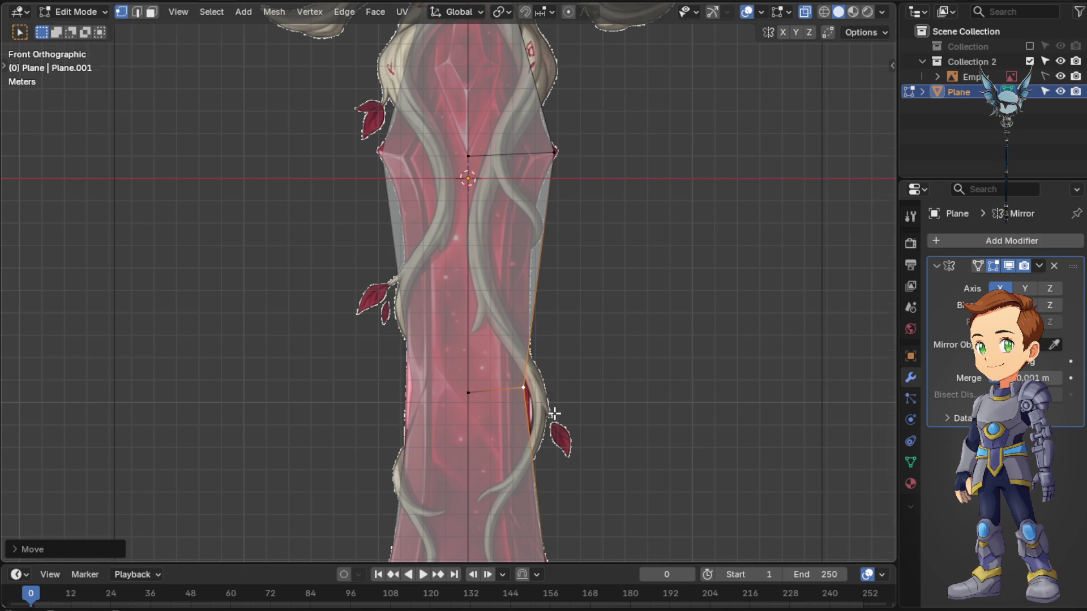
scroll(554, 414, down, 2)
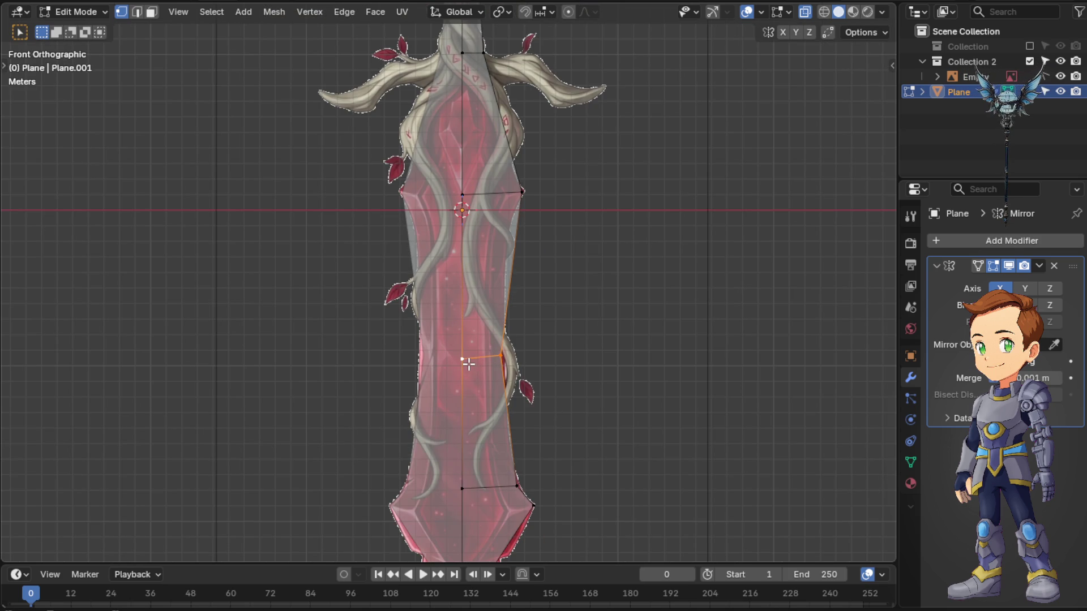
key(g)
key(g)
click(480, 433)
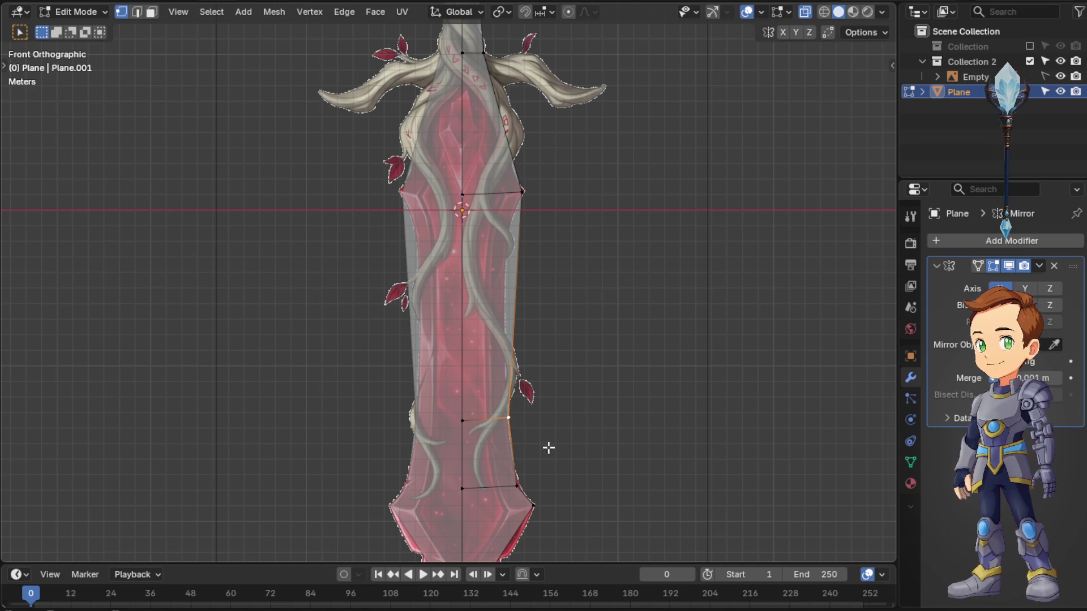
- Move a lower vertex onto the blade outline, then add a centred loop and fit its outer vertex
scroll(567, 452, up, 3)
shift+middle_drag(567, 452, 502, 283)
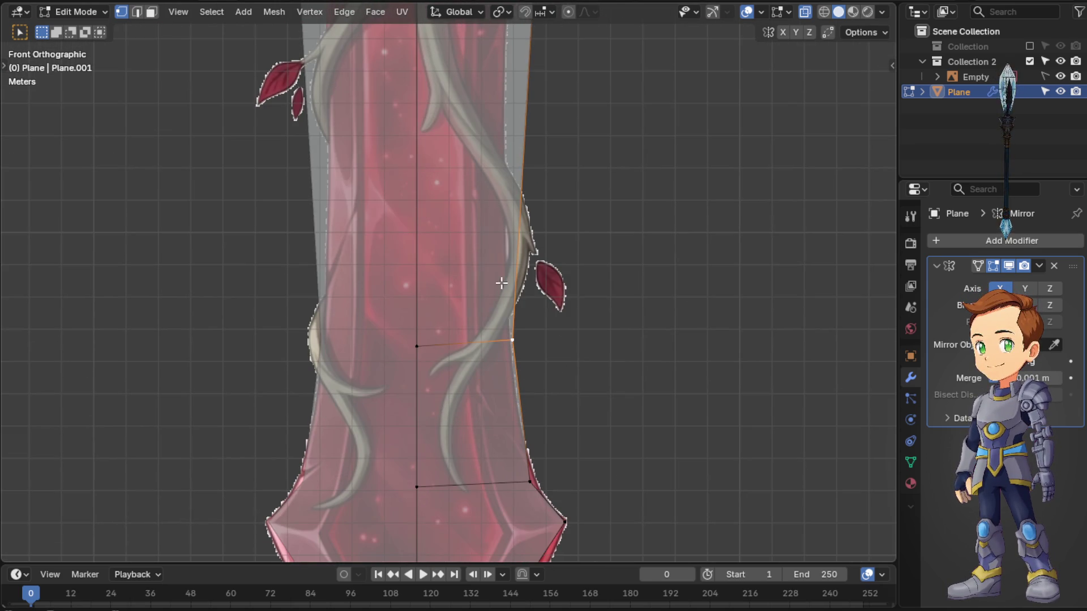
key(g)
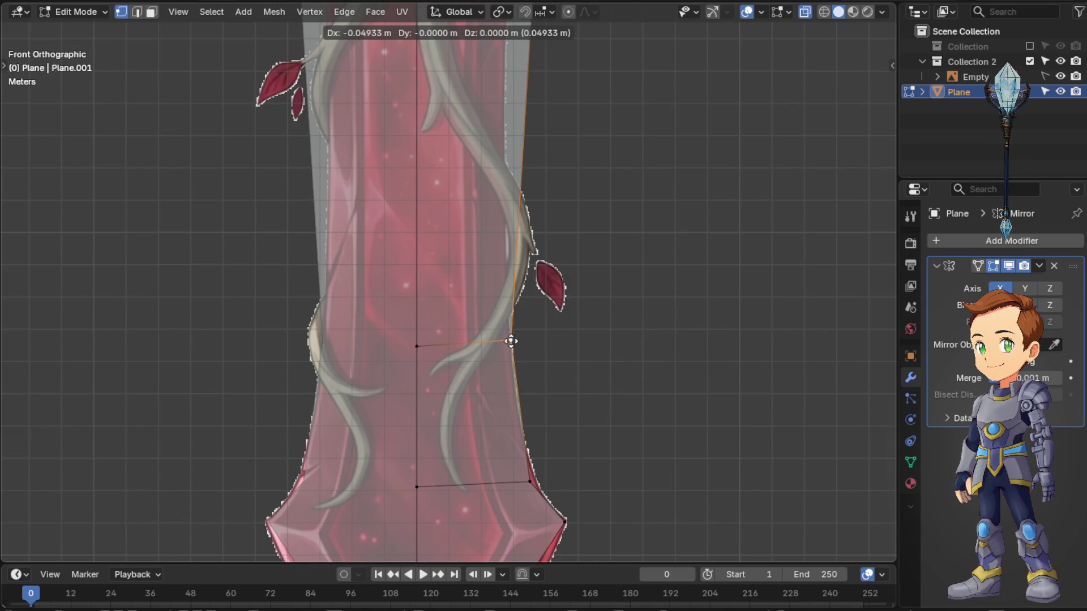
click(452, 360)
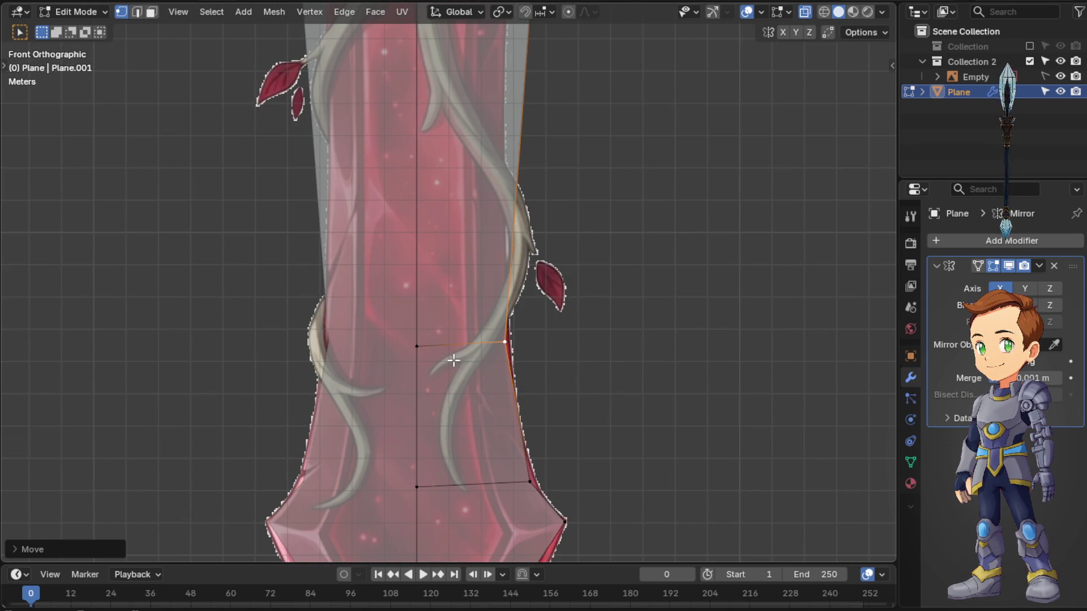
mouse_move(540, 242)
shift+middle_down()
mouse_move(594, 204)
mouse_move(598, 471)
shift+middle_up()
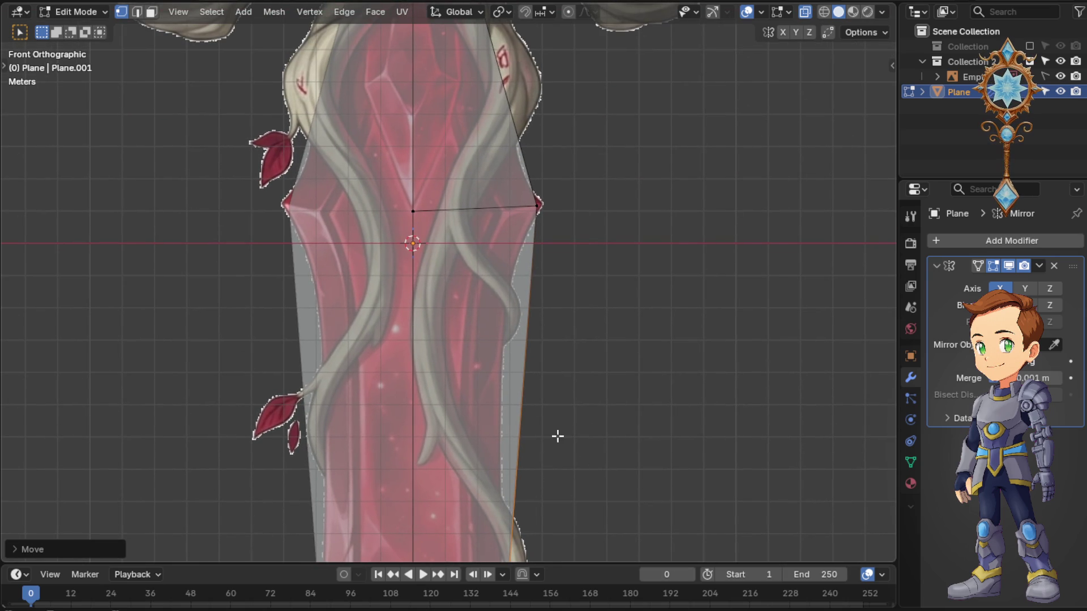
key(ctrl+r)
click(492, 363)
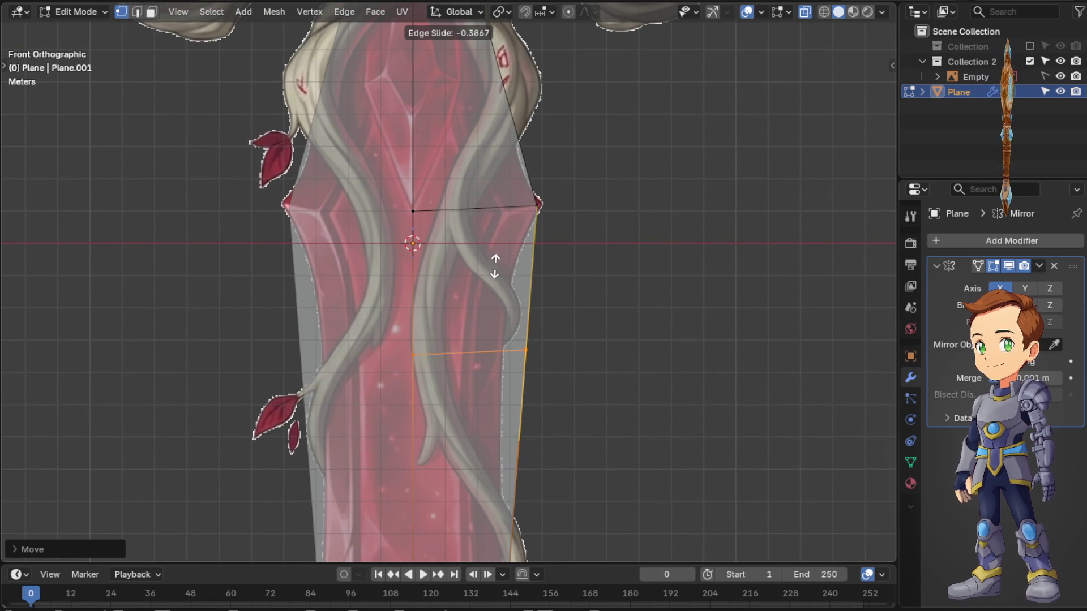
right_click(516, 283)
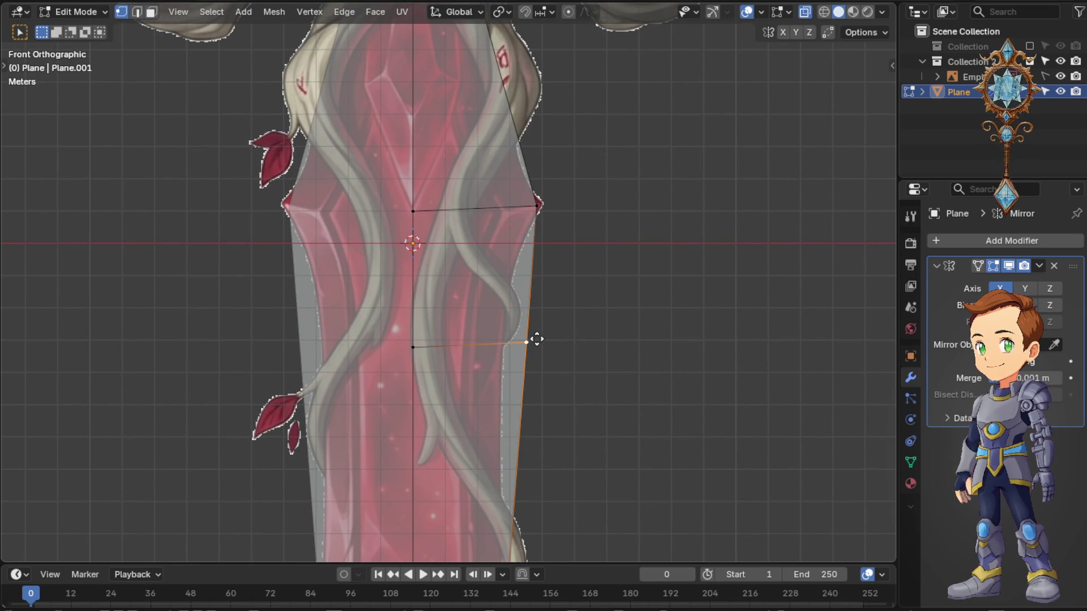
key(g)
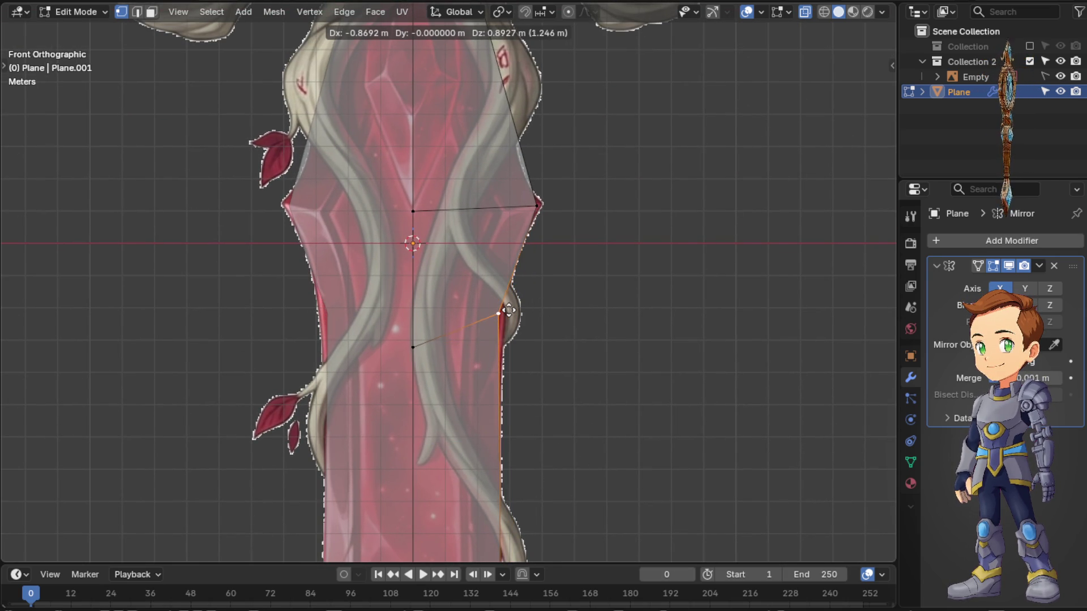
click(509, 292)
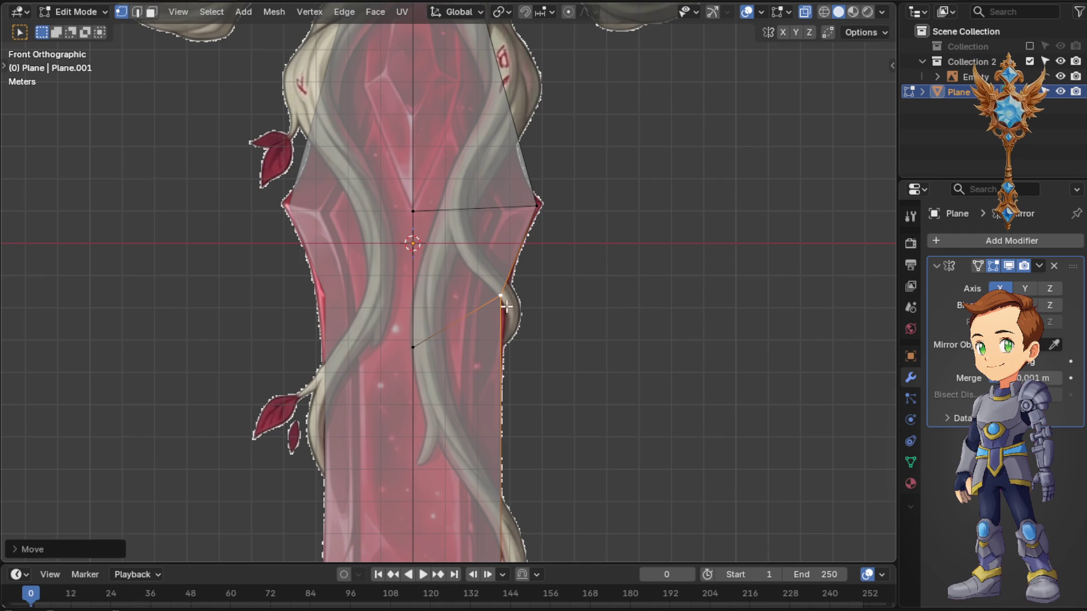
- Snap more mid-blade vertices onto the painted outline down toward the tip
shift+middle_drag(530, 380, 542, 218)
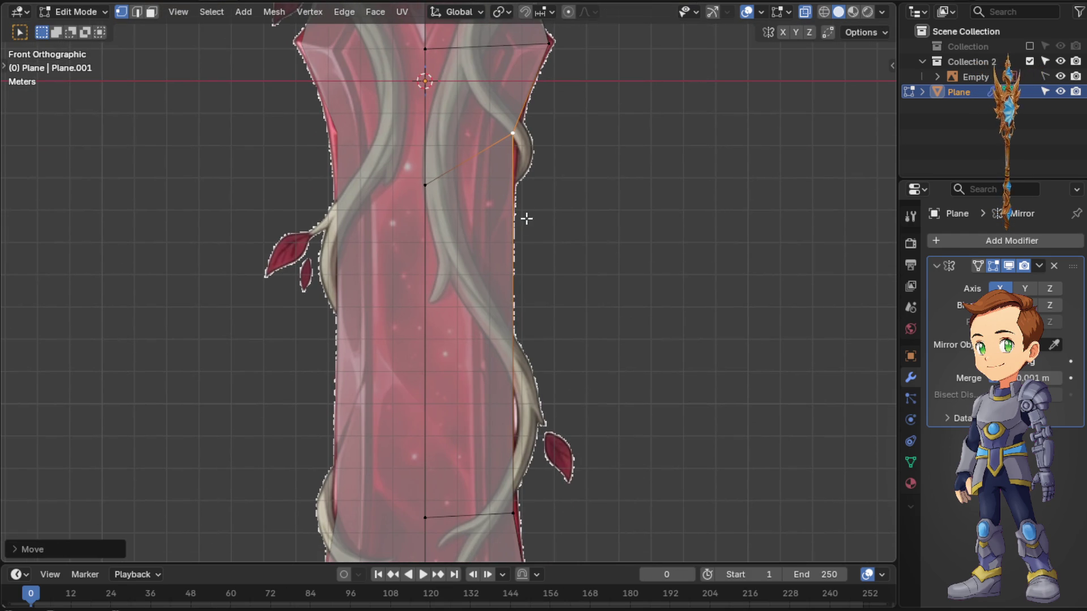
key(g)
click(516, 511)
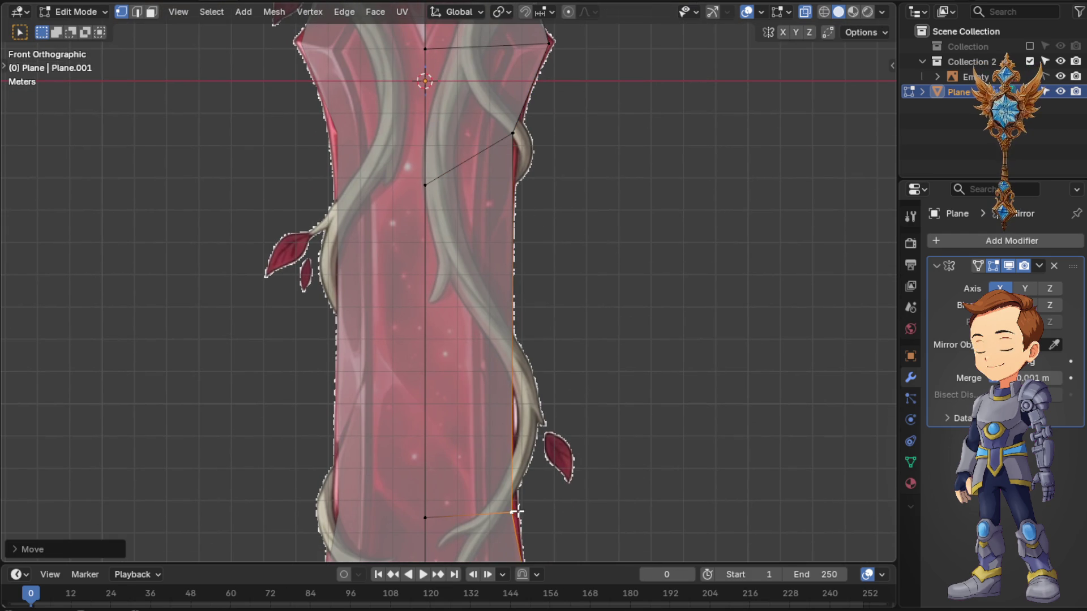
key(g)
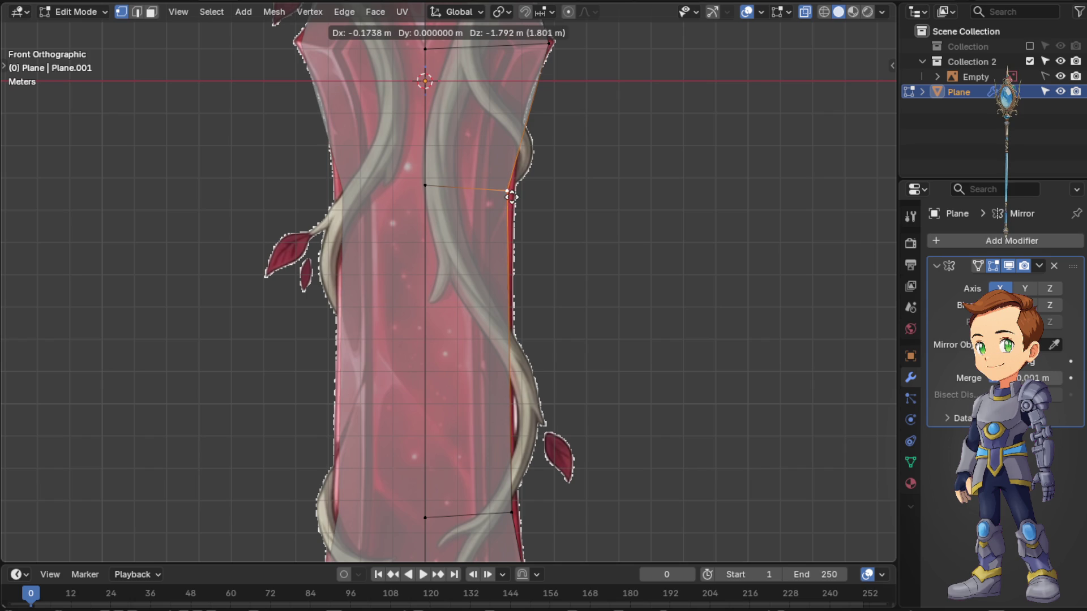
click(485, 67)
mouse_move(575, 125)
shift+middle_down()
mouse_move(601, 289)
mouse_move(575, 220)
mouse_move(575, 150)
shift+middle_up()
key(g)
click(549, 310)
mouse_move(597, 395)
shift+middle_down()
mouse_move(583, 347)
mouse_move(582, 232)
shift+middle_up()
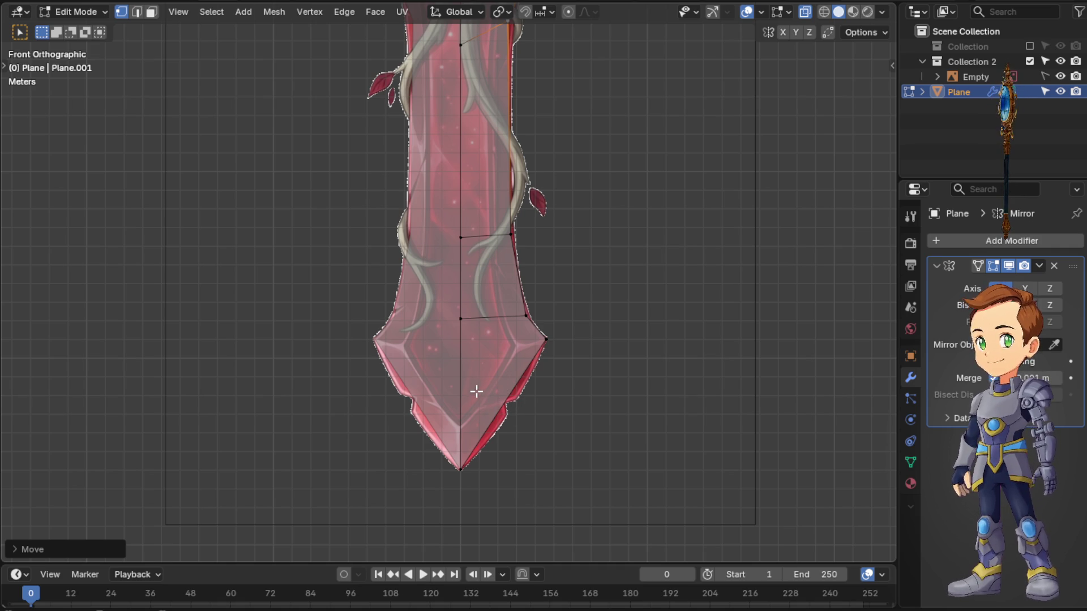
- Try and cancel an edit near the blade tip, clear the selection, and return to front orthographic view
click(507, 400)
key(s)
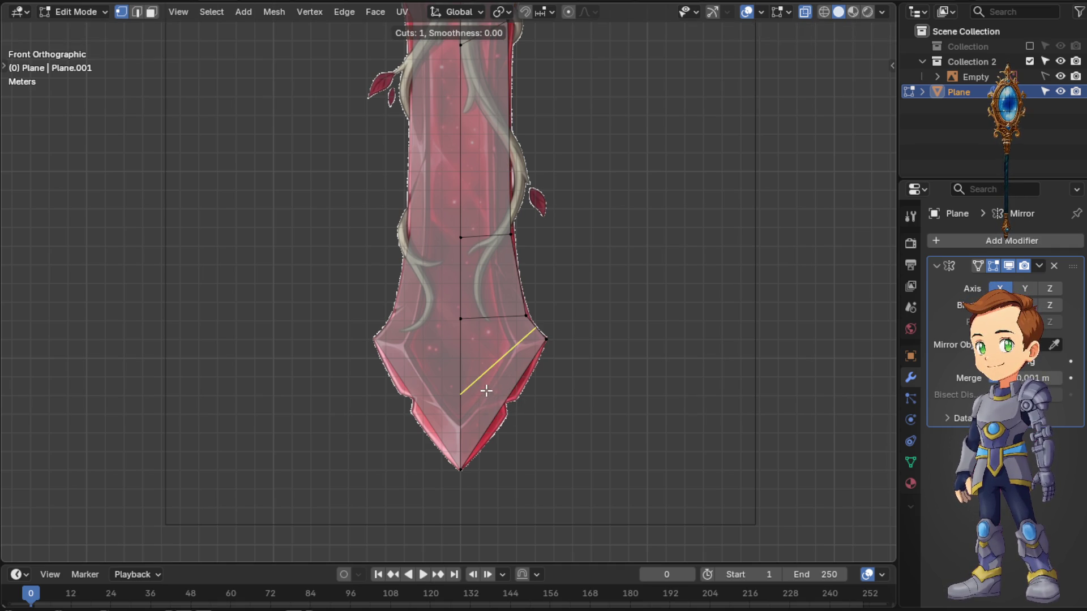
key(Escape)
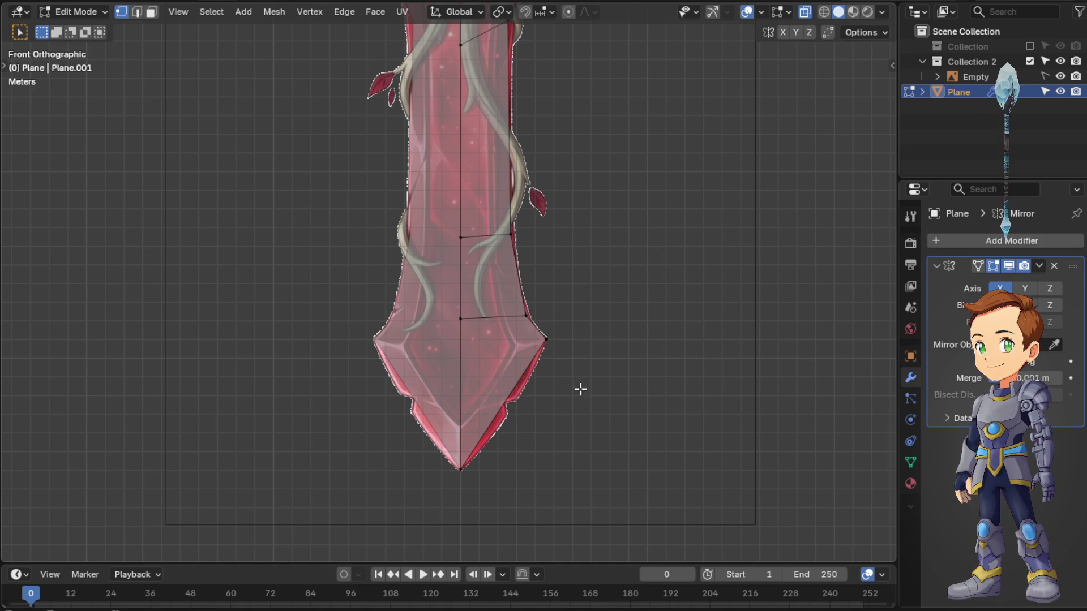
key(a)
key(alt+a)
mouse_move(569, 165)
middle_down()
mouse_move(584, 215)
mouse_move(587, 160)
middle_up()
key(KP_5)
key(KP_1)
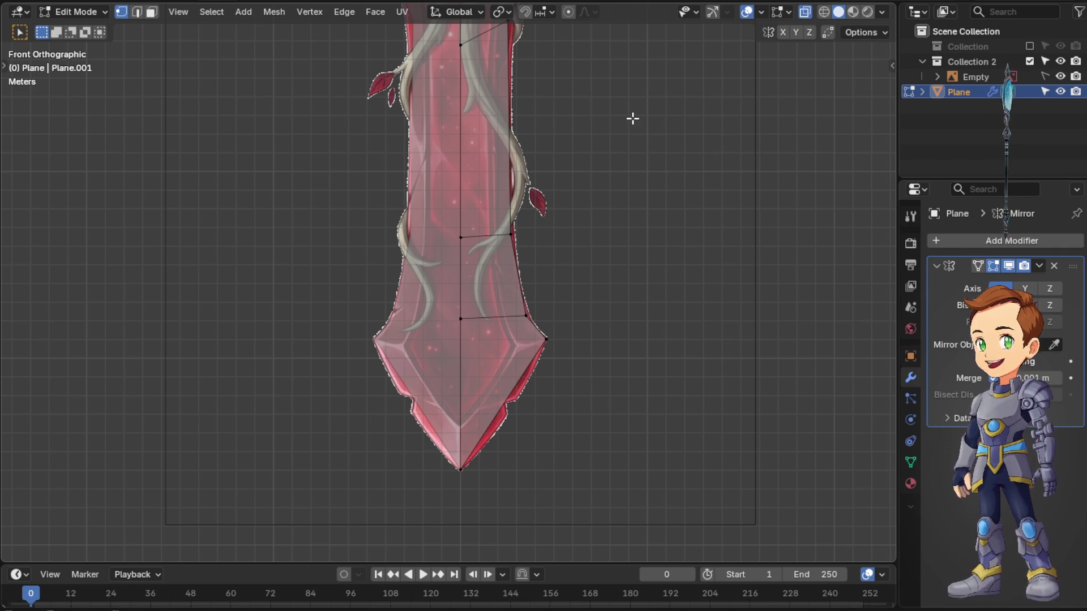
- Add a centred edge loop below the crossguard and move its outer vertex onto the painted outline
mouse_move(628, 104)
shift+middle_down()
mouse_move(644, 291)
mouse_move(632, 392)
shift+middle_up()
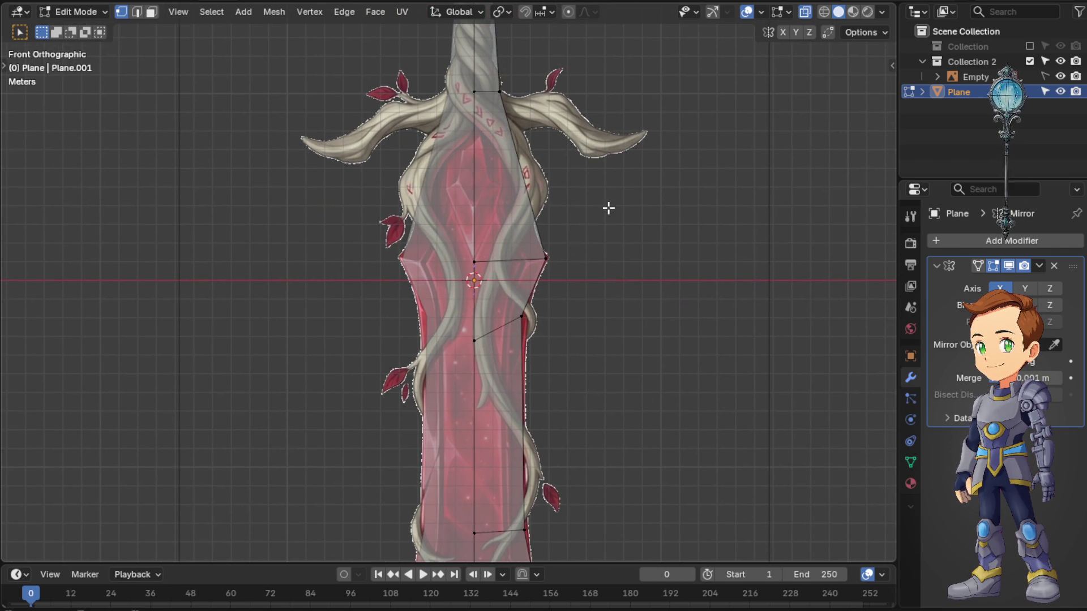
shift+middle_drag(608, 208, 615, 312)
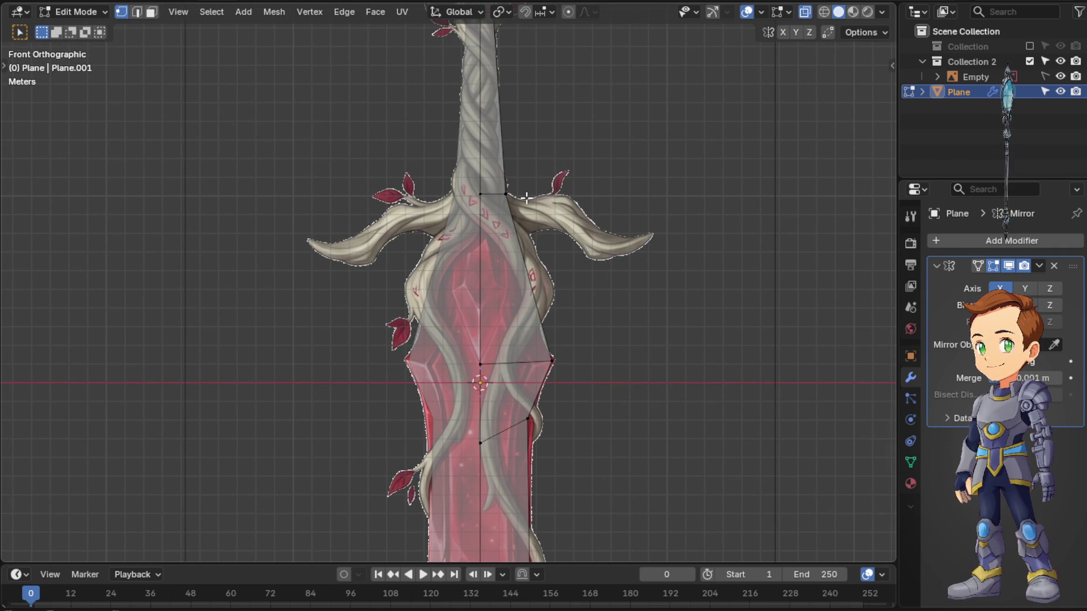
click(555, 368)
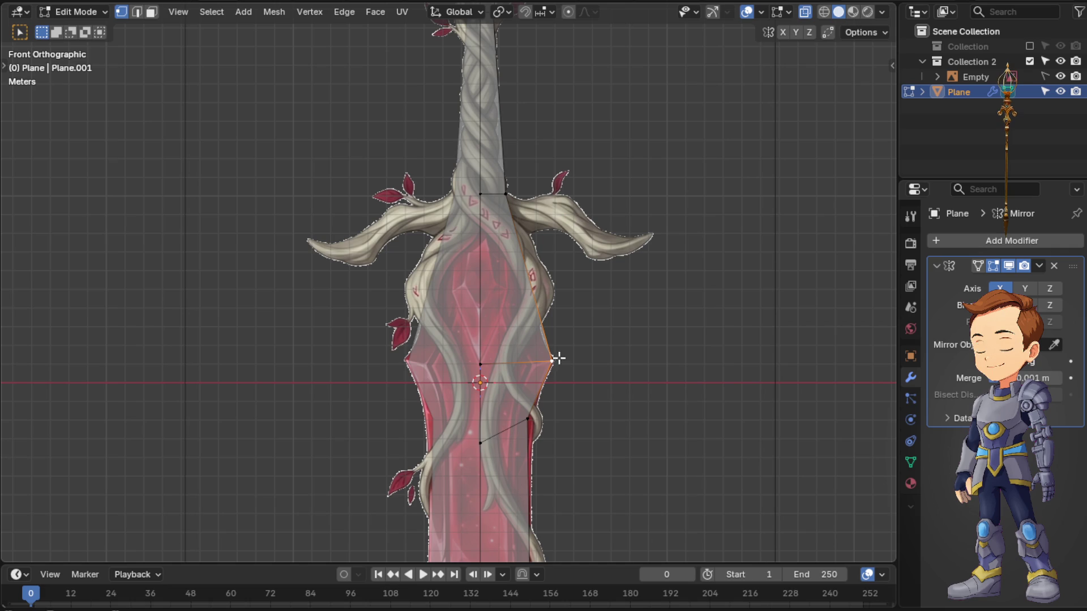
key(ctrl+r)
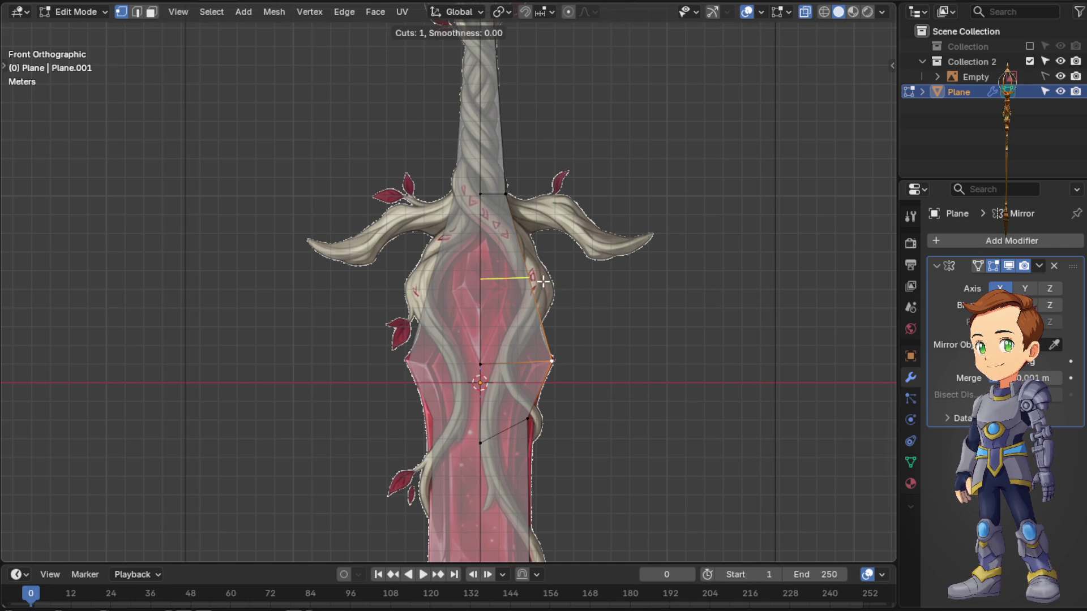
click(535, 277)
right_click(566, 274)
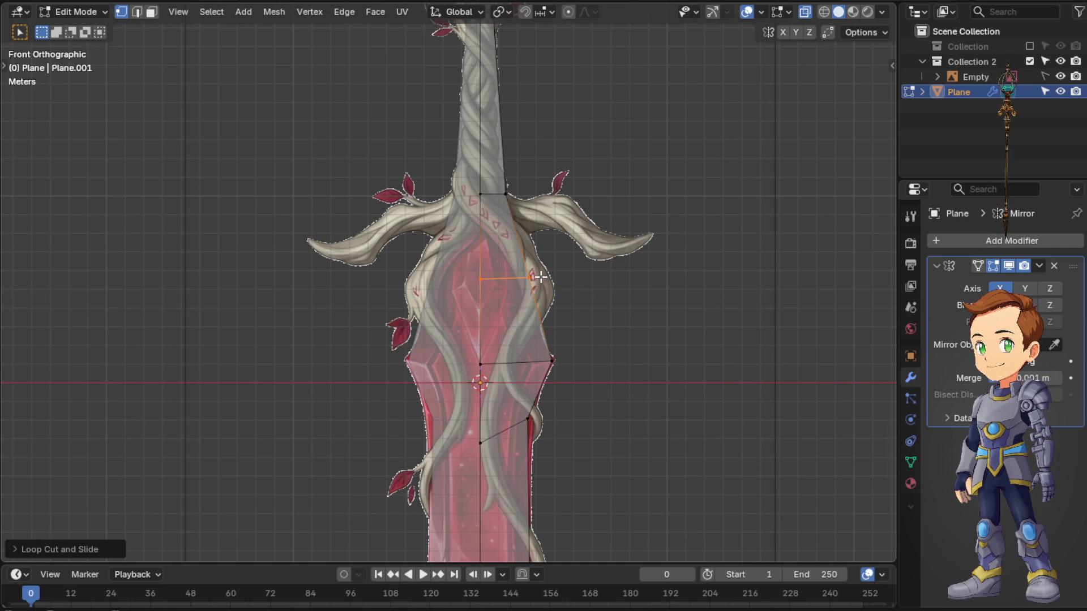
key(g)
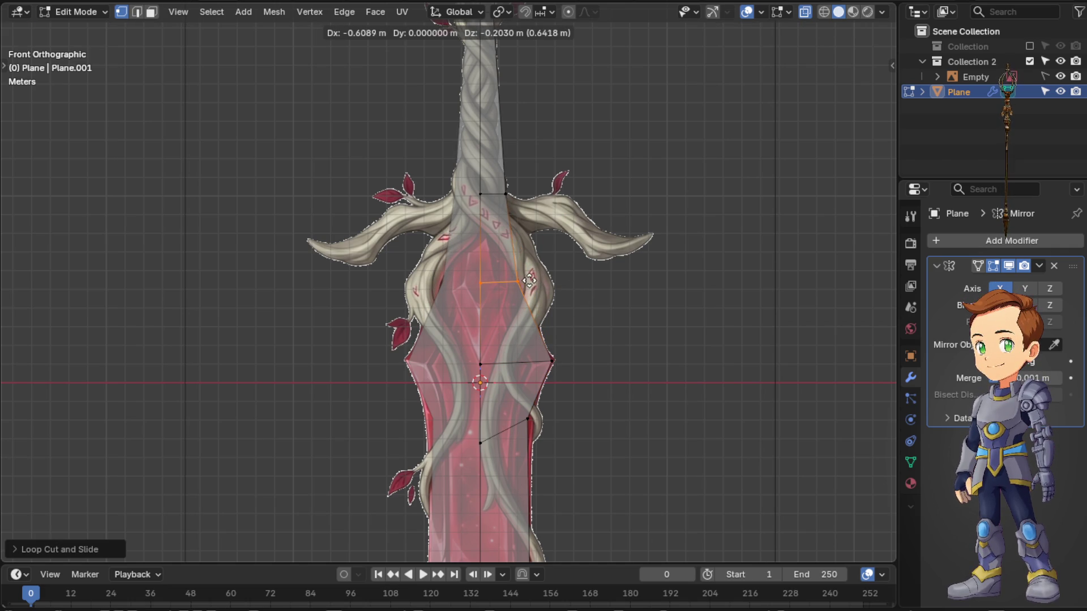
click(529, 280)
mouse_move(562, 343)
middle_down()
mouse_move(550, 346)
mouse_move(544, 298)
middle_up()
key(KP_1)
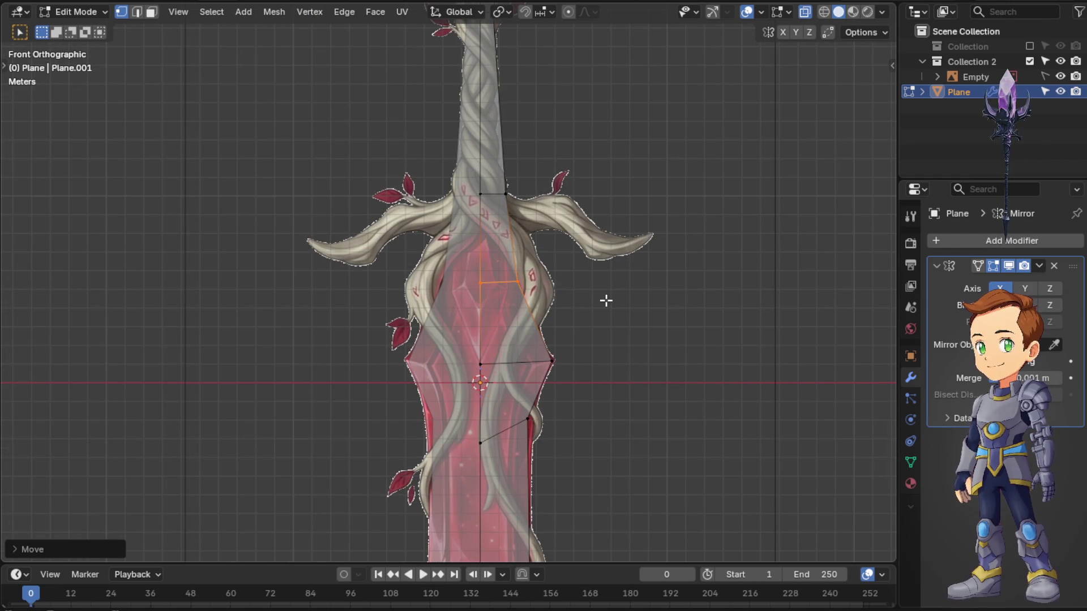
mouse_move(630, 371)
middle_down()
mouse_move(594, 186)
mouse_move(592, 352)
mouse_move(611, 270)
mouse_move(594, 112)
middle_up()
key(KP_1)
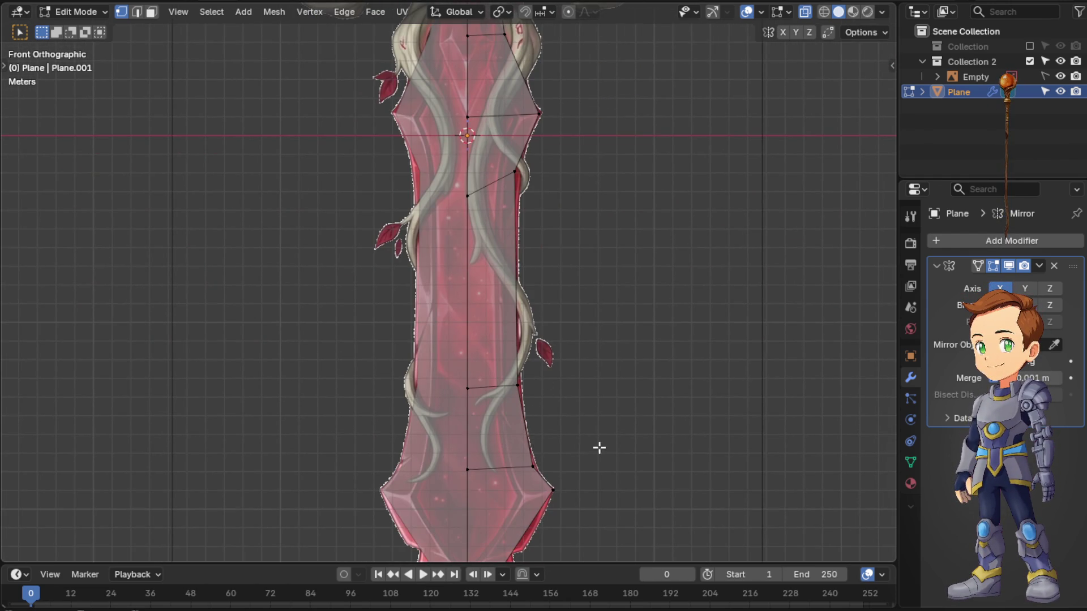
shift+middle_drag(599, 447, 602, 309)
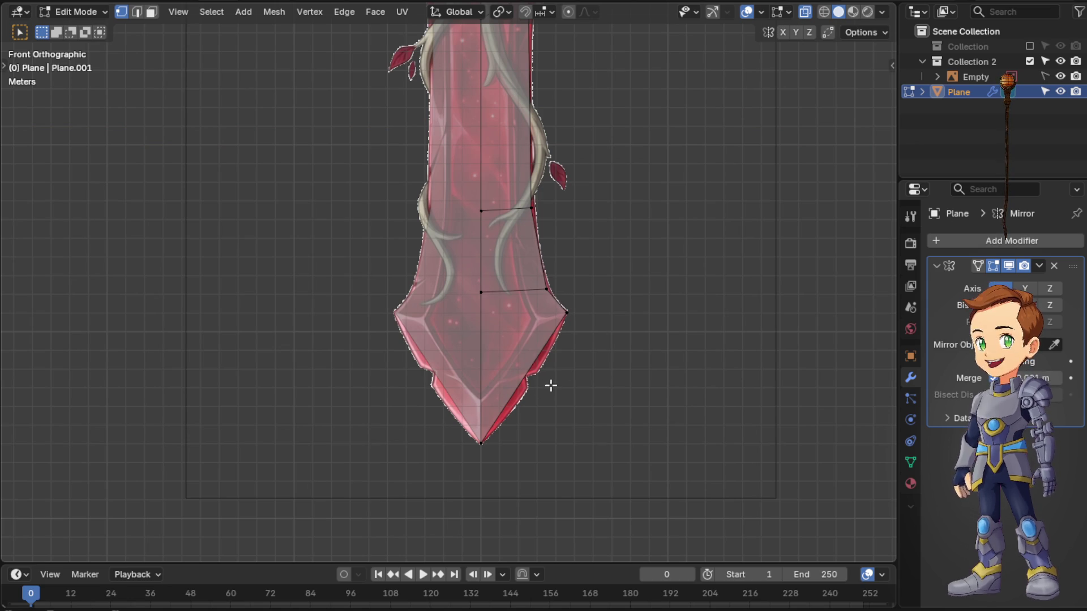
mouse_move(550, 385)
middle_down()
mouse_move(572, 349)
mouse_move(518, 351)
middle_up()
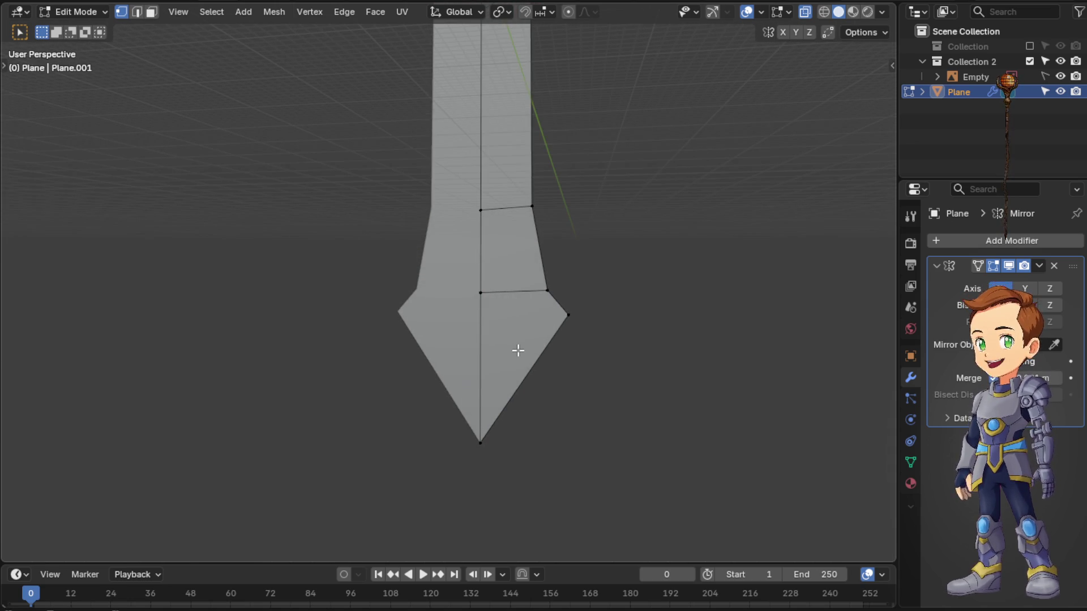
key(KP_1)
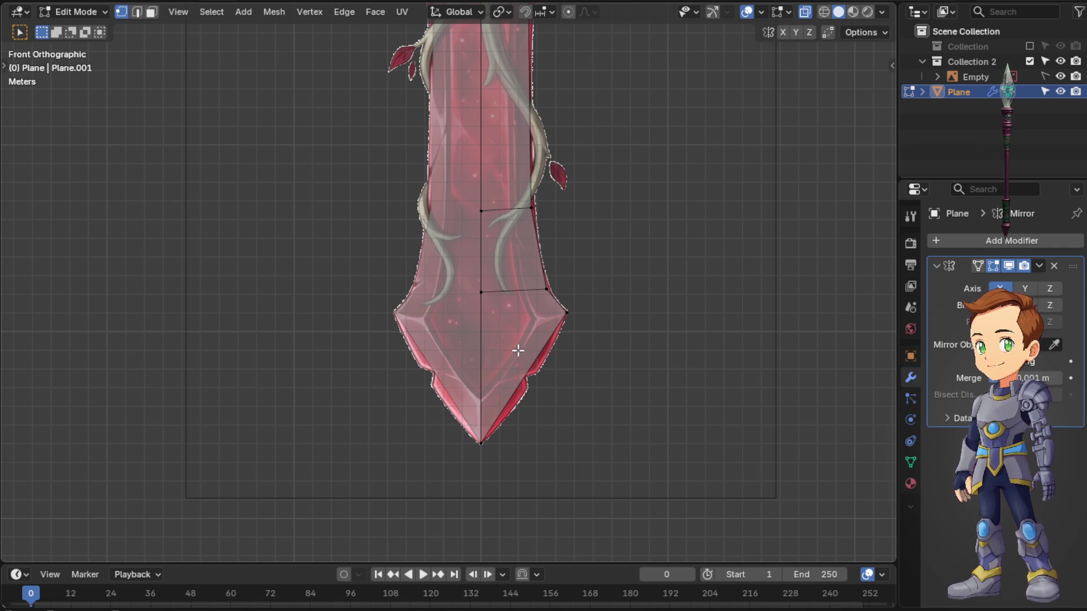
scroll(461, 310, up, 3)
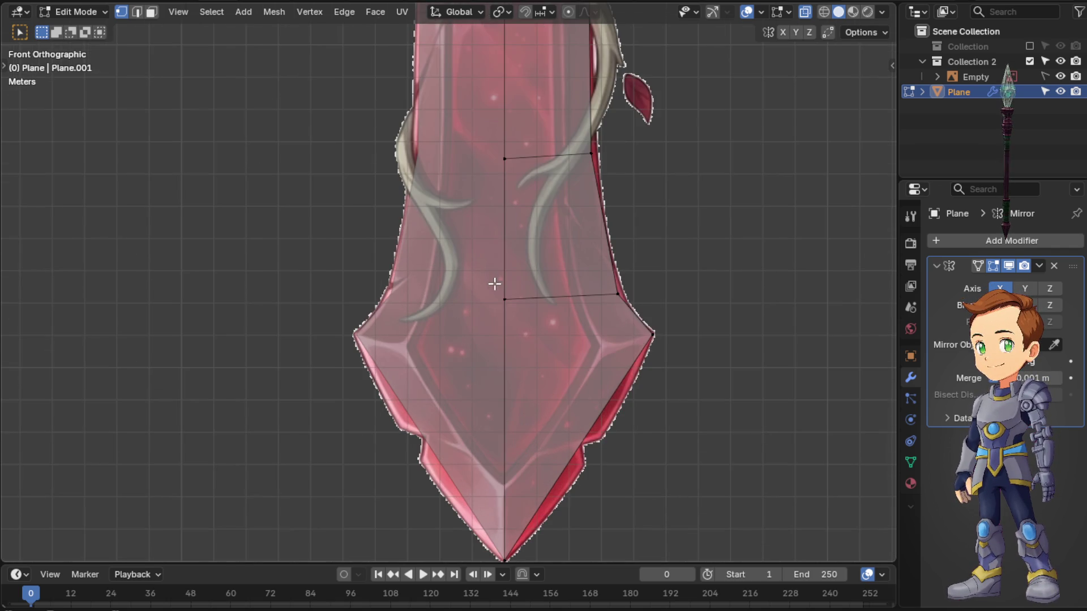
shift+middle_drag(538, 311, 488, 226)
key(ctrl+r)
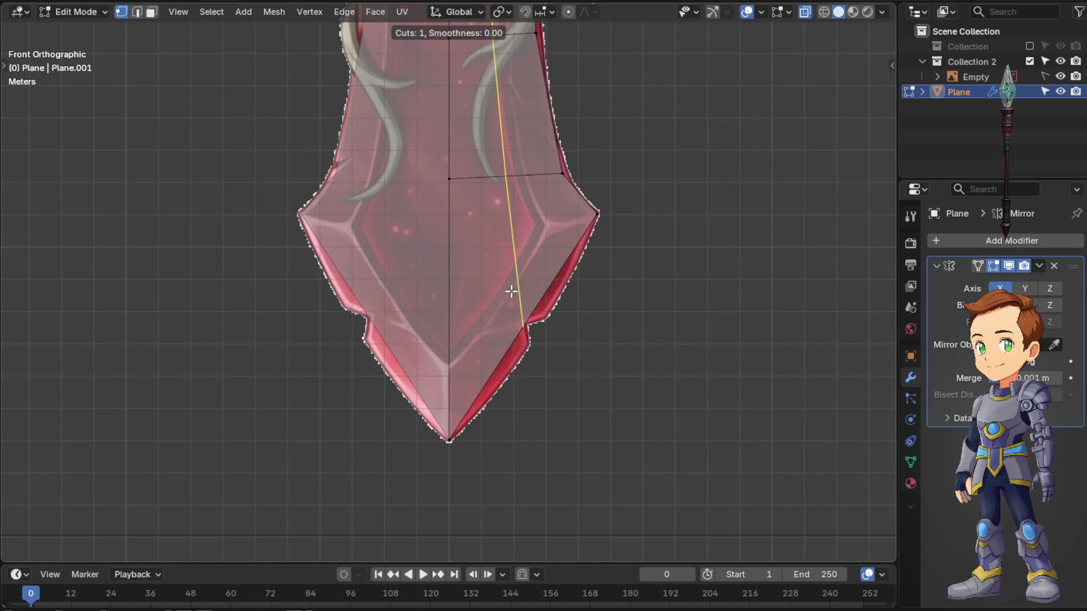
key(Escape)
scroll(552, 266, down, 2)
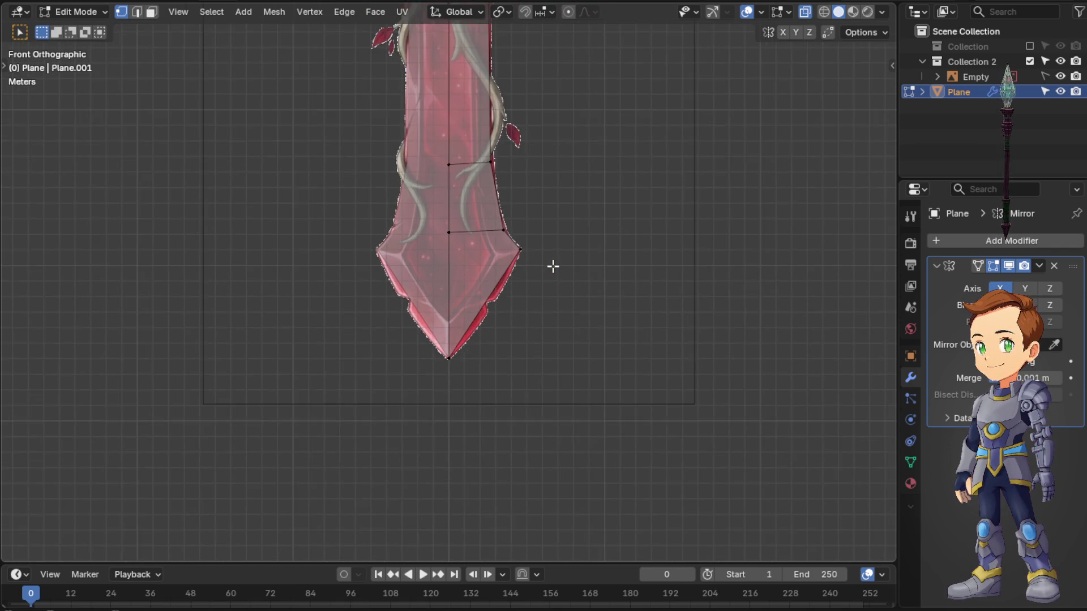
scroll(558, 179, up, 3)
shift+middle_drag(575, 524, 575, 605)
mouse_move(480, 224)
shift+middle_down()
mouse_move(492, 249)
mouse_move(545, 263)
shift+middle_up()
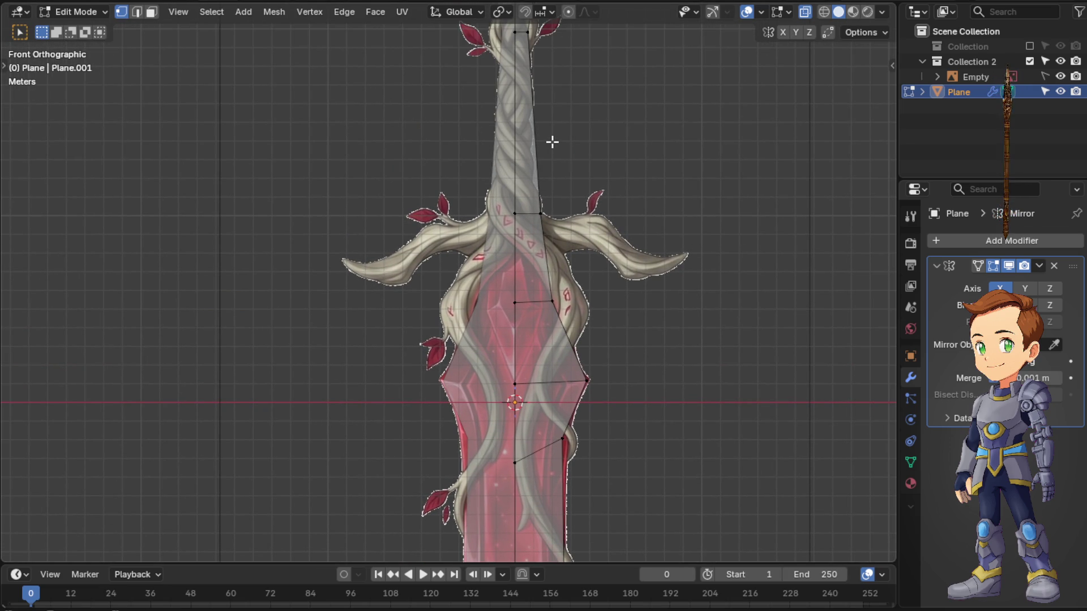
- Loop cut across the grip and move the new loop's outer vertex onto the handle outline
key(ctrl+r)
click(527, 150)
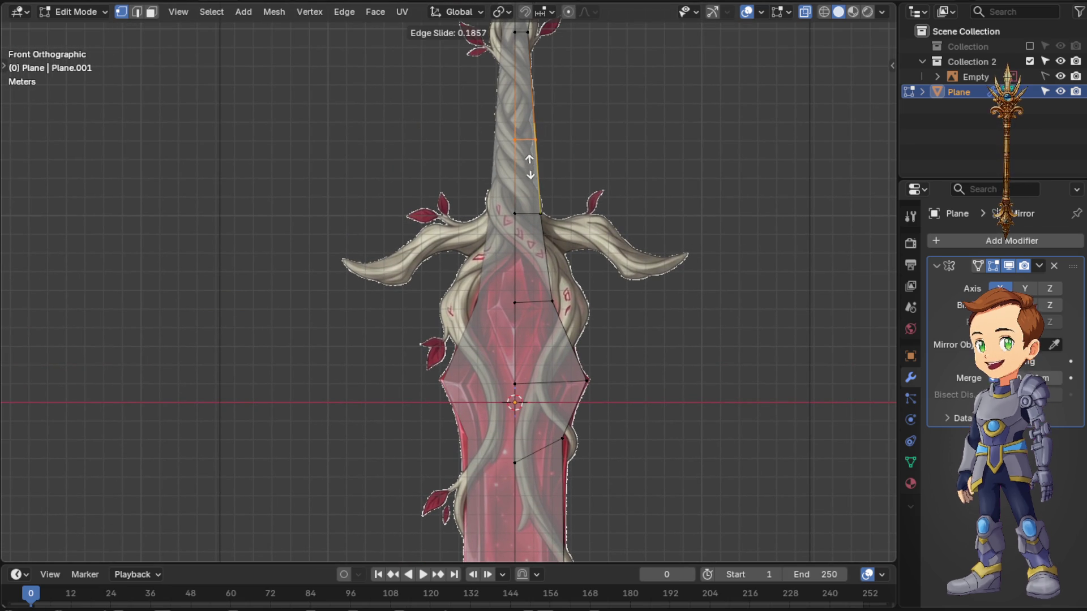
click(535, 163)
key(g)
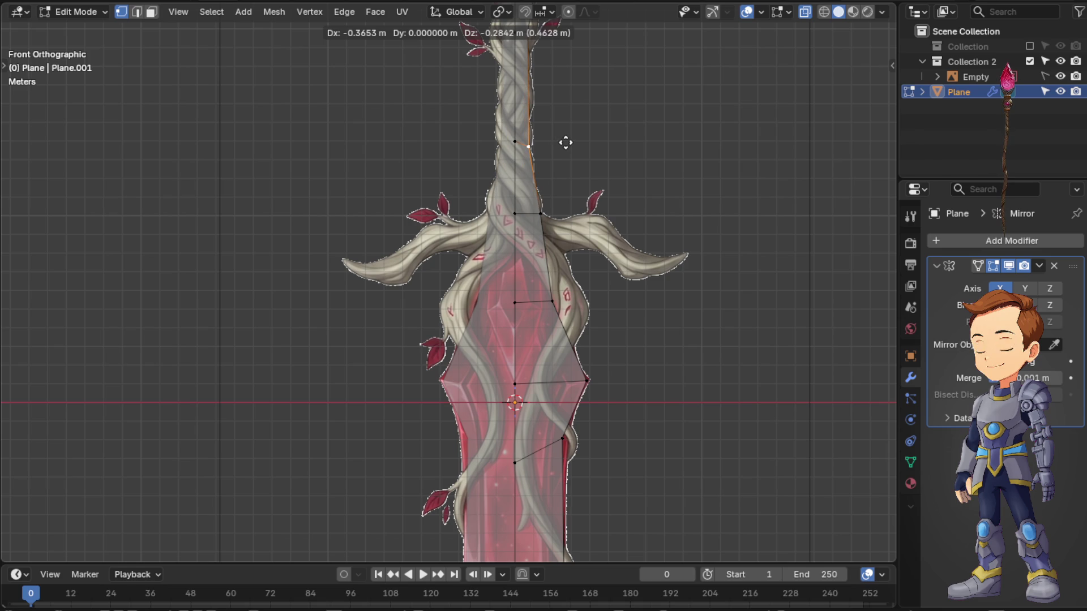
click(566, 143)
key(KP_5)
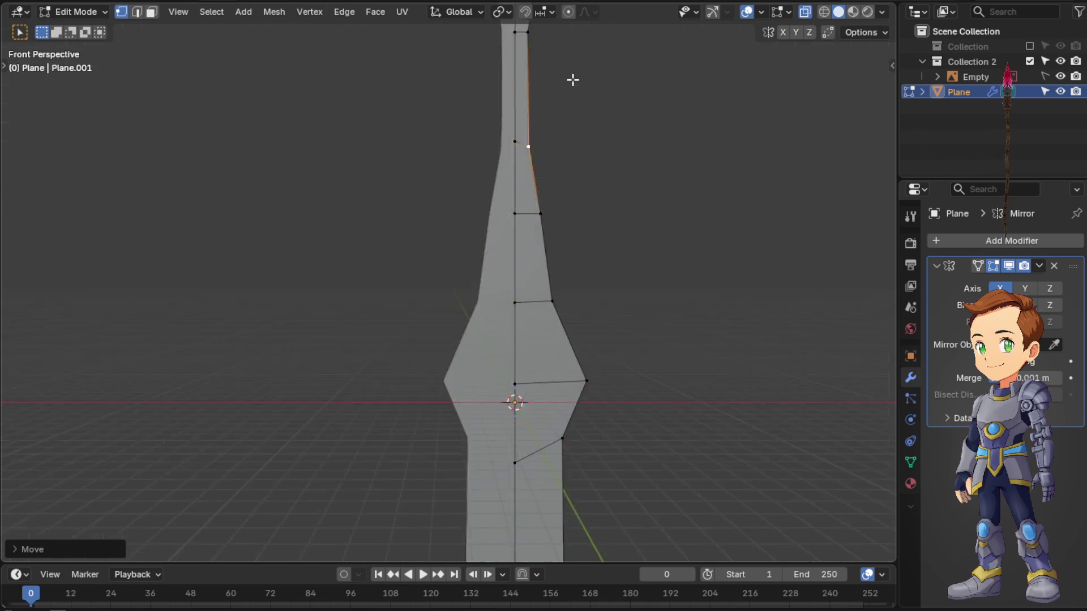
middle_drag(573, 80, 584, 160)
key(KP_1)
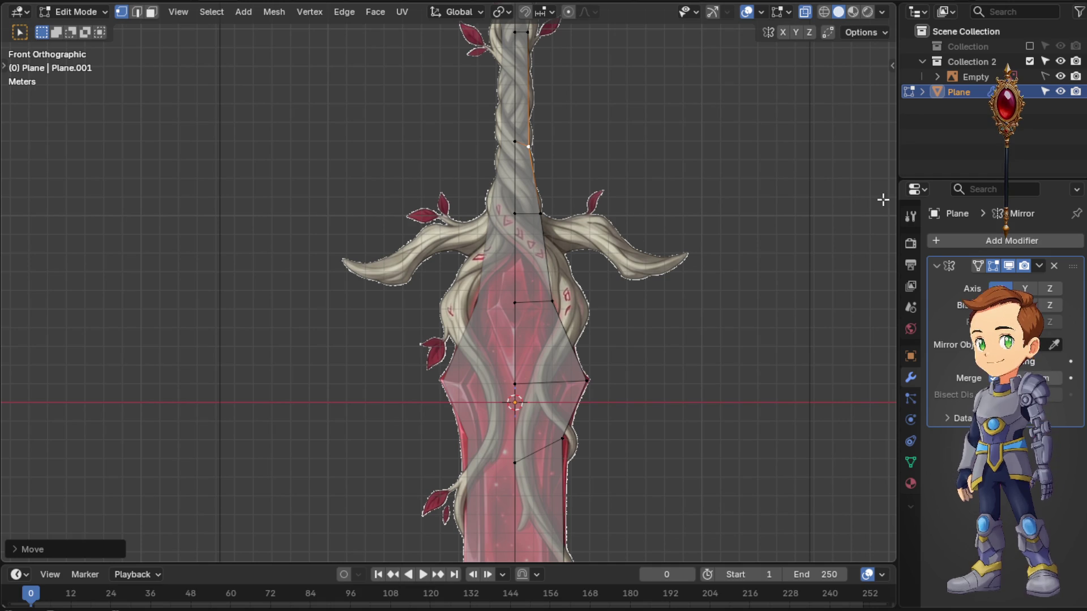
shift+middle_drag(598, 162, 562, 330)
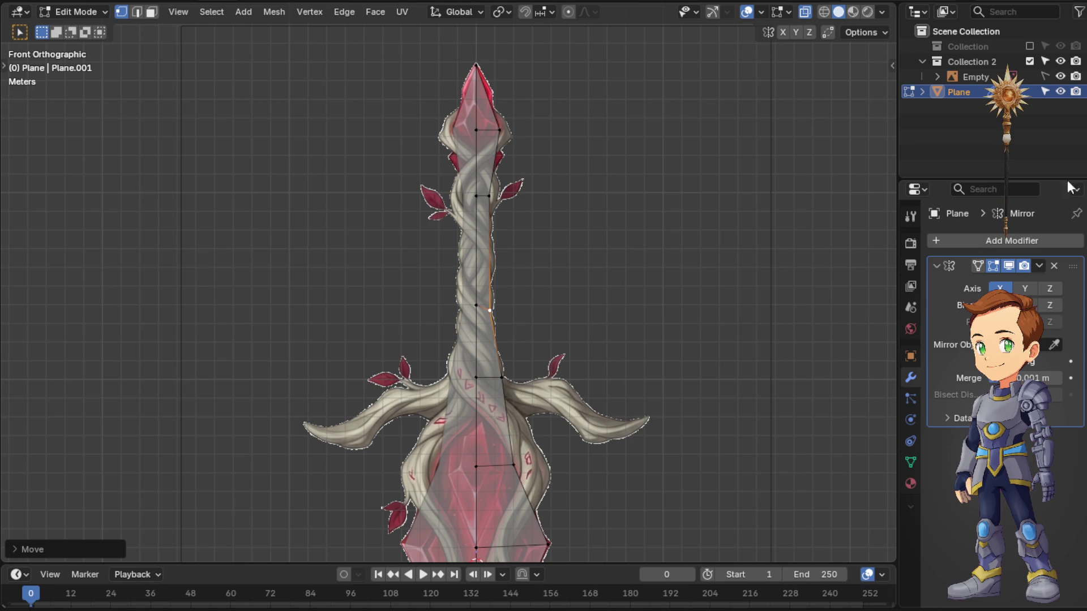
- Nudge one vertex up to the sword's top point and another onto the blade's outline
scroll(606, 287, down, 2)
scroll(510, 305, up, 2)
scroll(483, 318, up, 2)
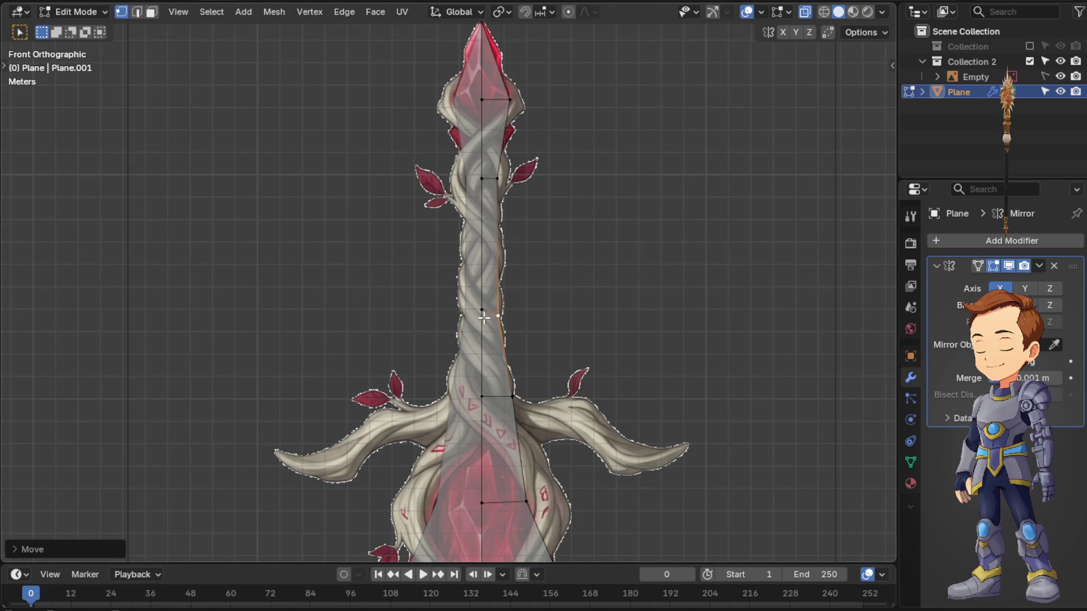
drag(498, 315, 501, 311)
scroll(619, 311, down, 5)
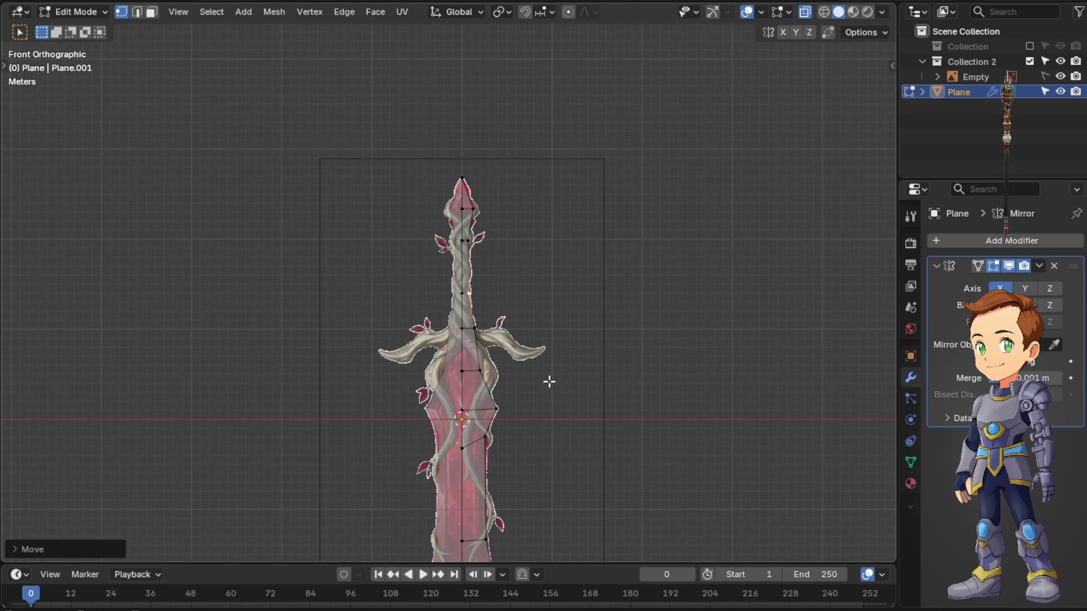
scroll(531, 301, up, 5)
drag(529, 390, 520, 388)
shift+middle_drag(602, 461, 571, 76)
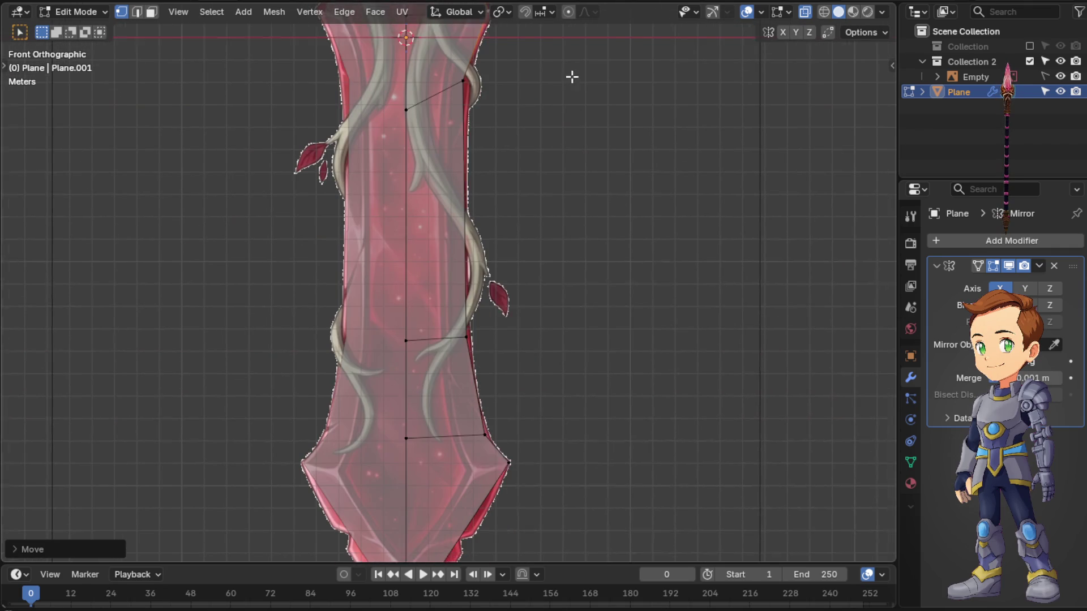
shift+middle_drag(524, 383, 553, 152)
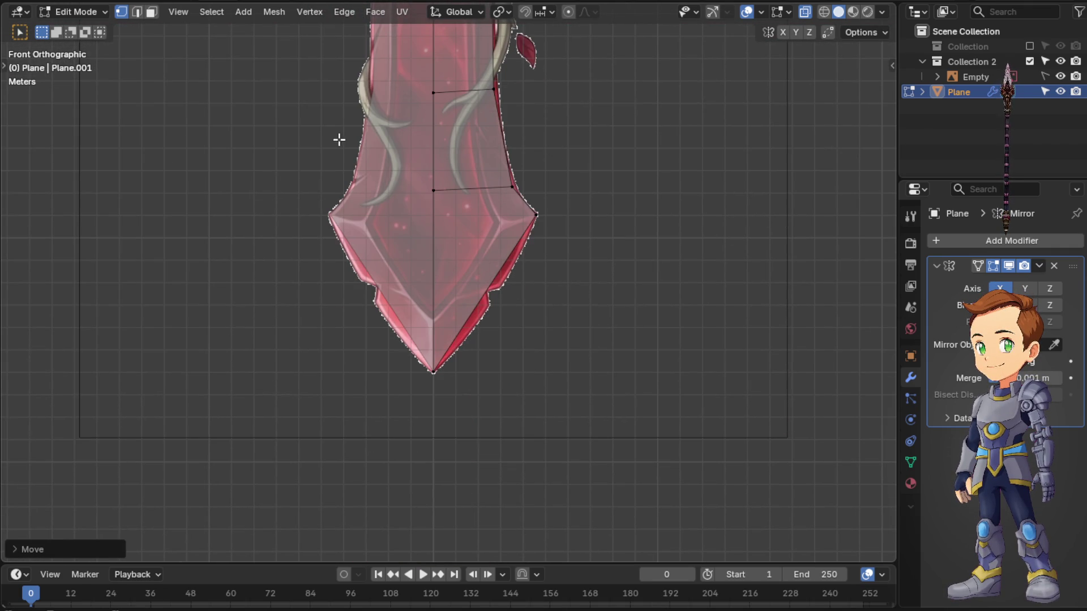
scroll(586, 247, down, 5)
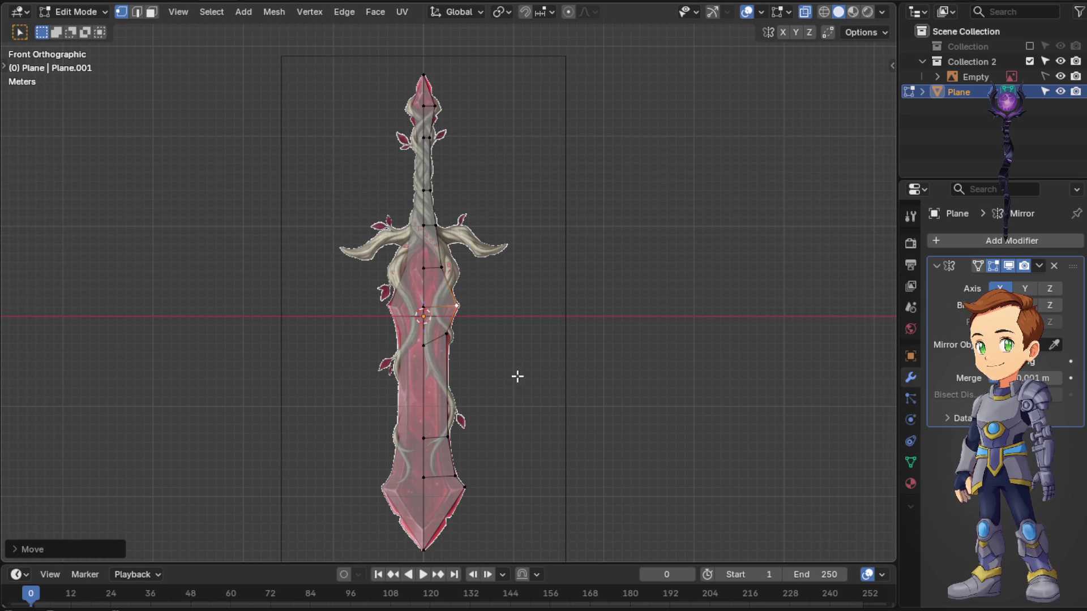
- Return to Object Mode and orbit to check the flat sword before snapping back to front view
key(Tab)
mouse_move(474, 266)
middle_down()
mouse_move(240, 258)
mouse_move(467, 291)
middle_up()
key(KP_1)
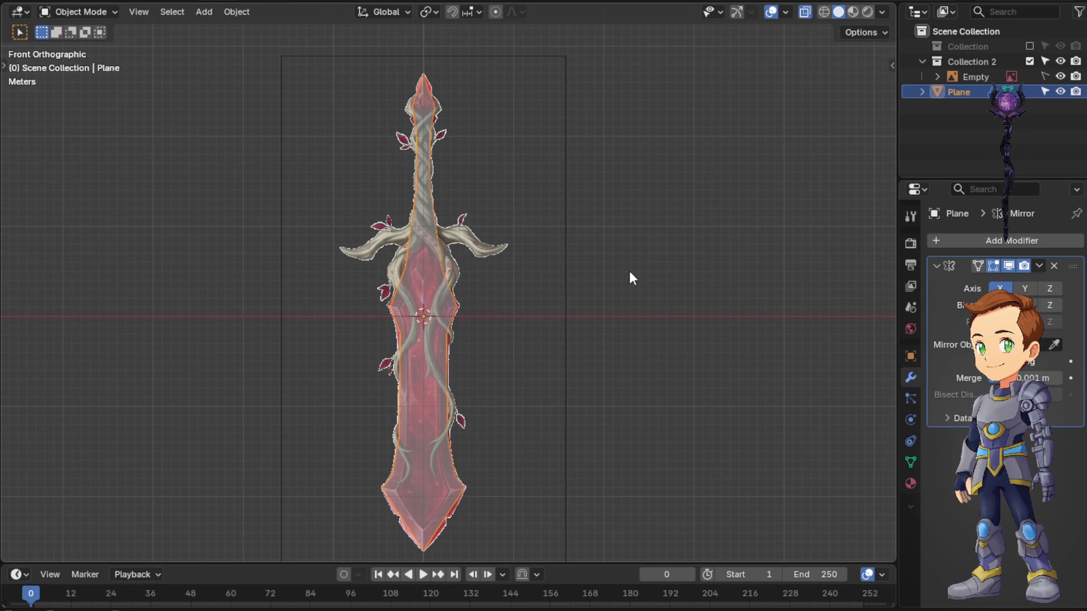
- Deselect the sword plane and orbit around the finished silhouette before returning to front view
click(627, 281)
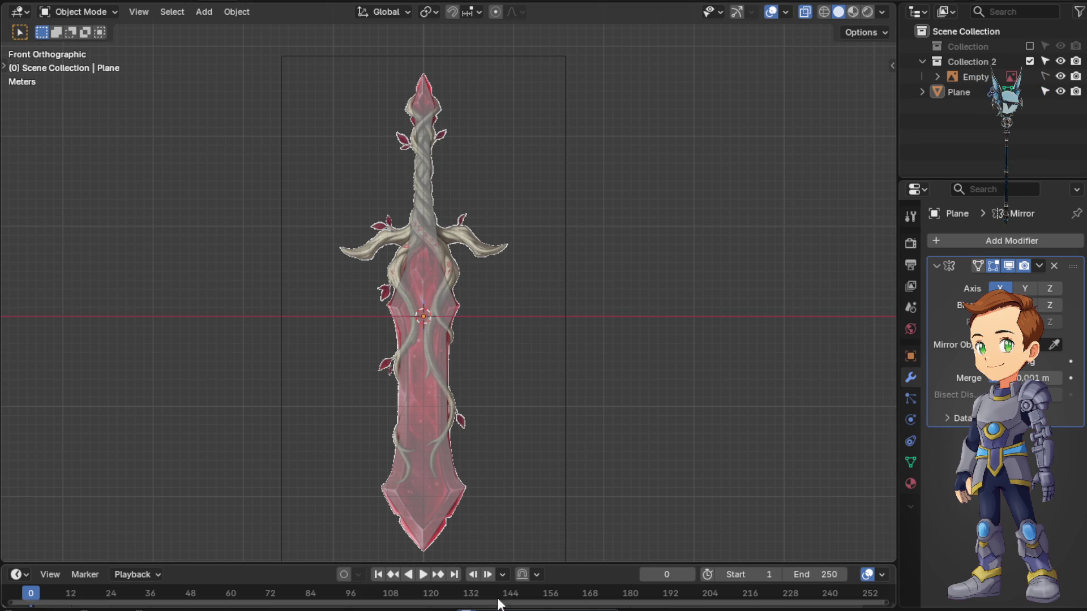
mouse_move(649, 273)
middle_down()
mouse_move(467, 261)
mouse_move(541, 305)
mouse_move(681, 286)
mouse_move(562, 371)
mouse_move(511, 341)
mouse_move(464, 374)
mouse_move(518, 371)
middle_up()
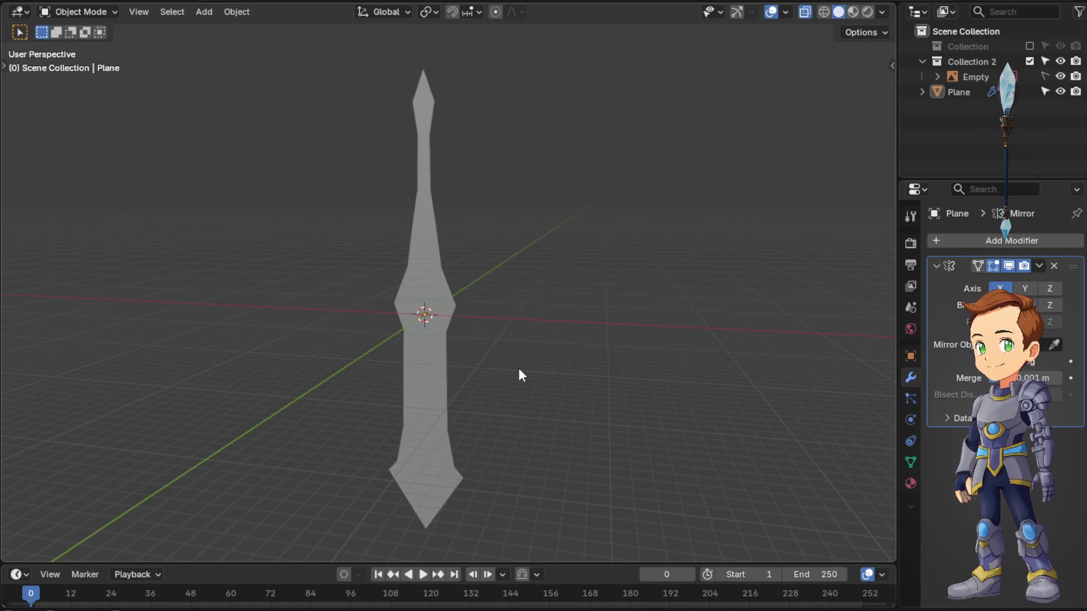
key(KP_1)
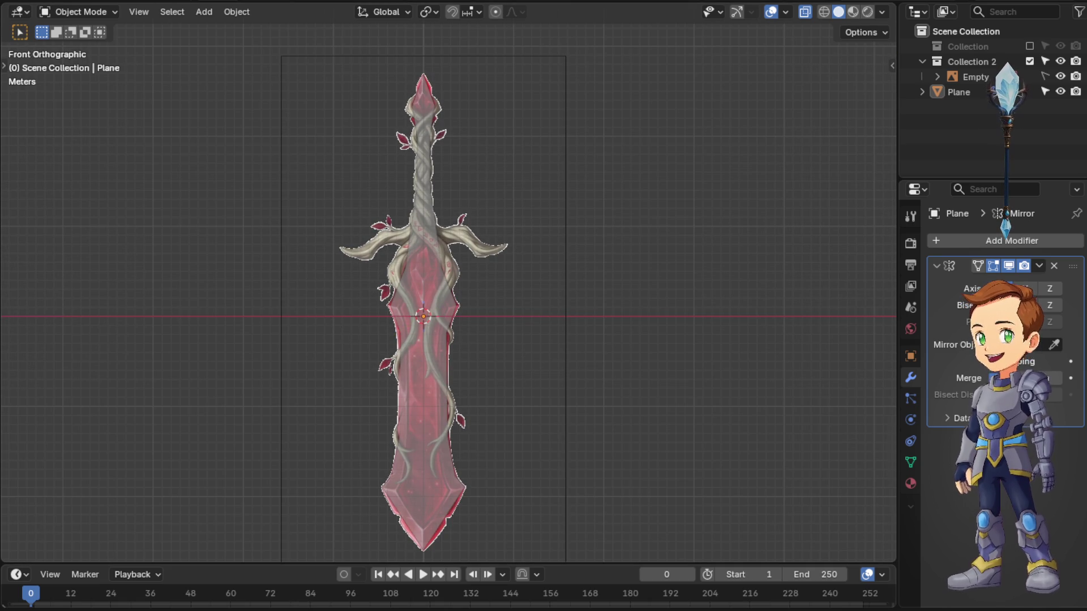
mouse_move(145, 589)
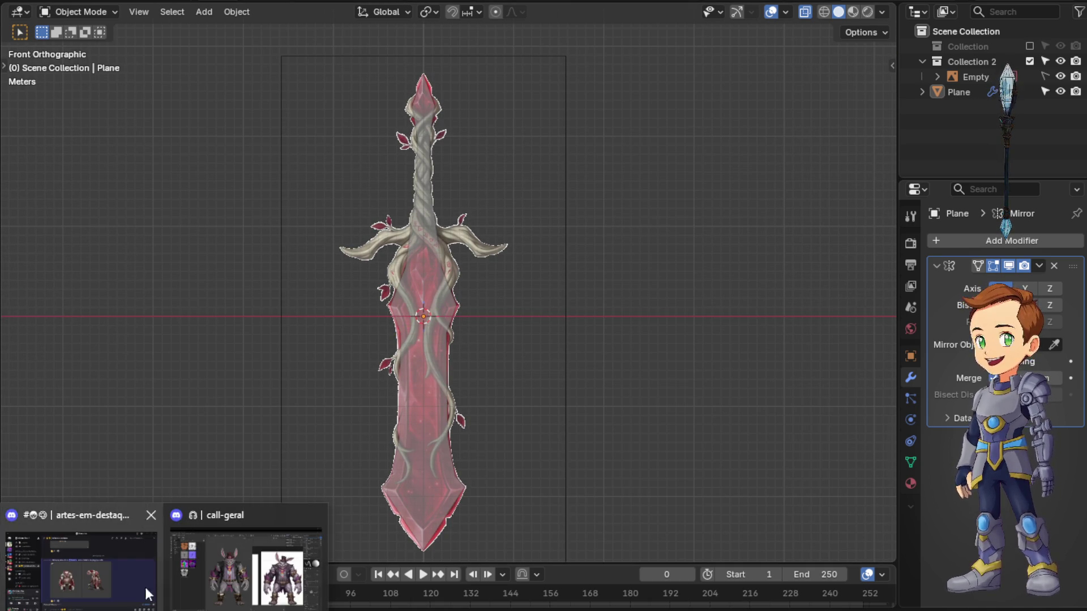
click(252, 561)
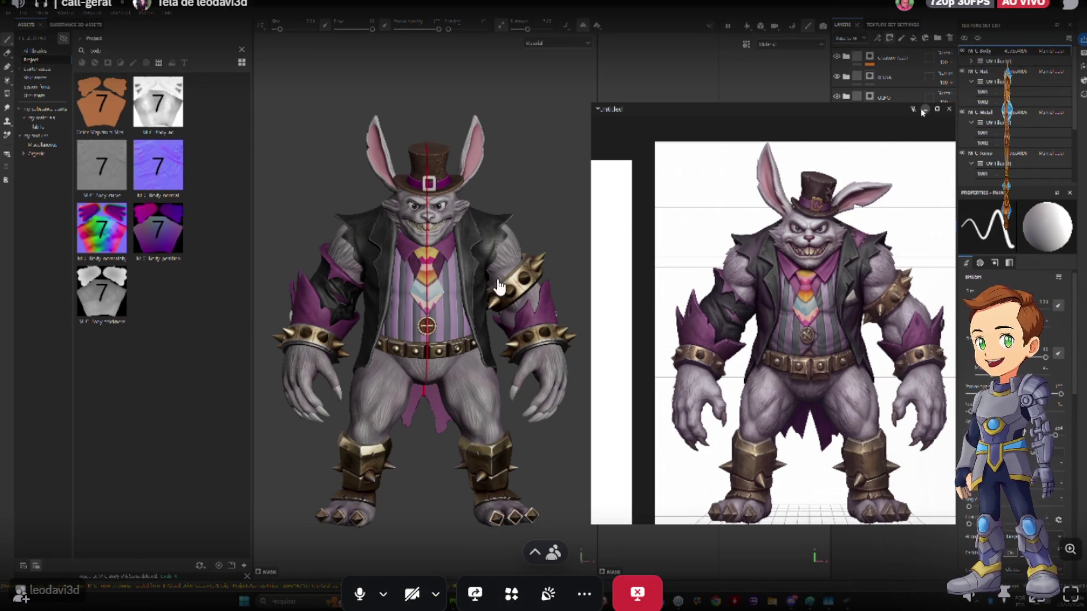
click(923, 111)
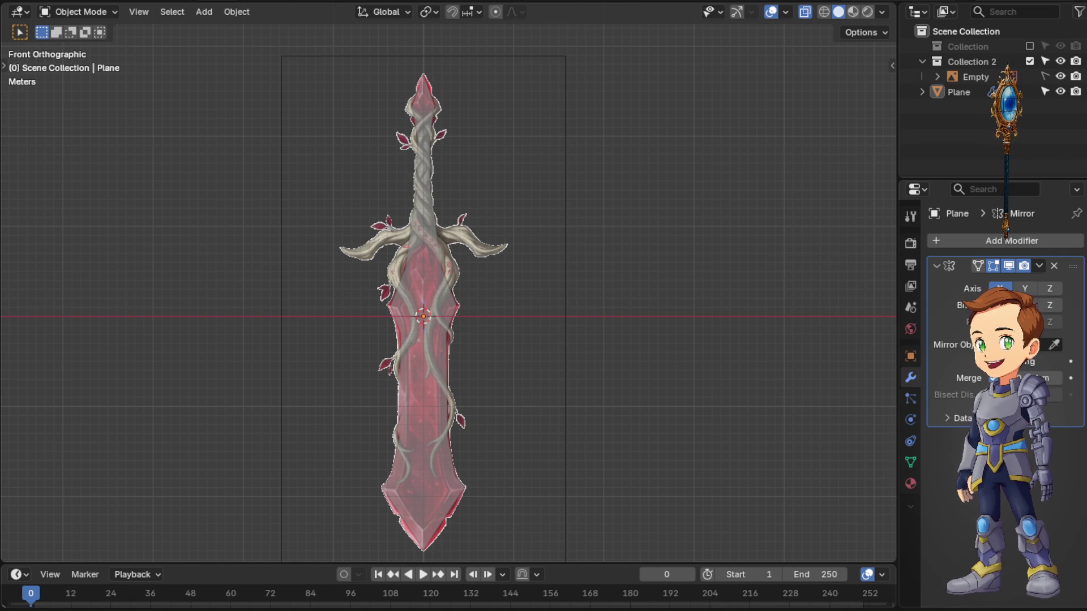
click(913, 594)
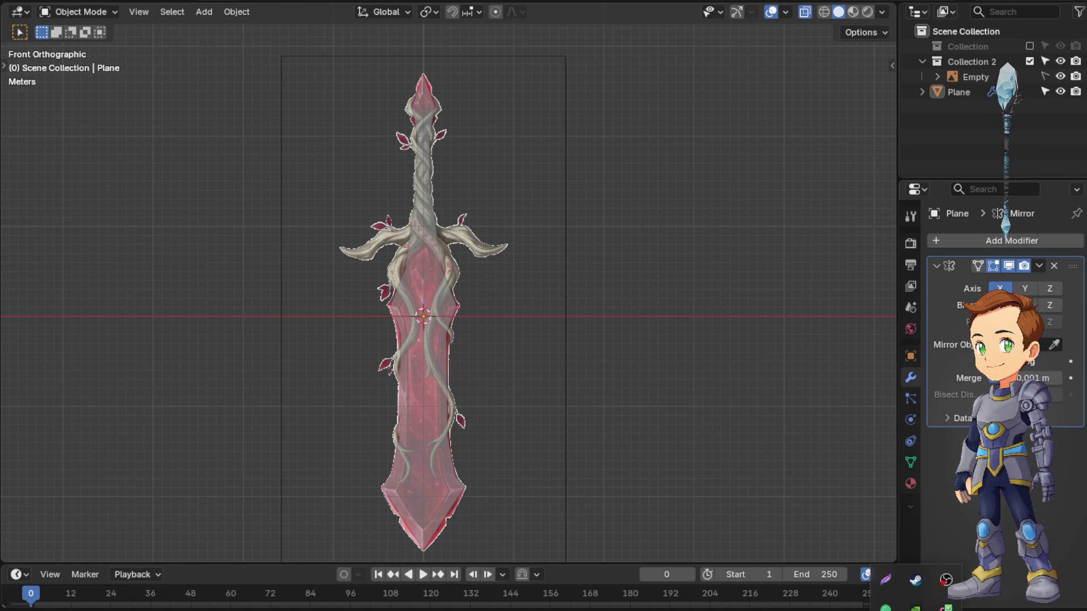